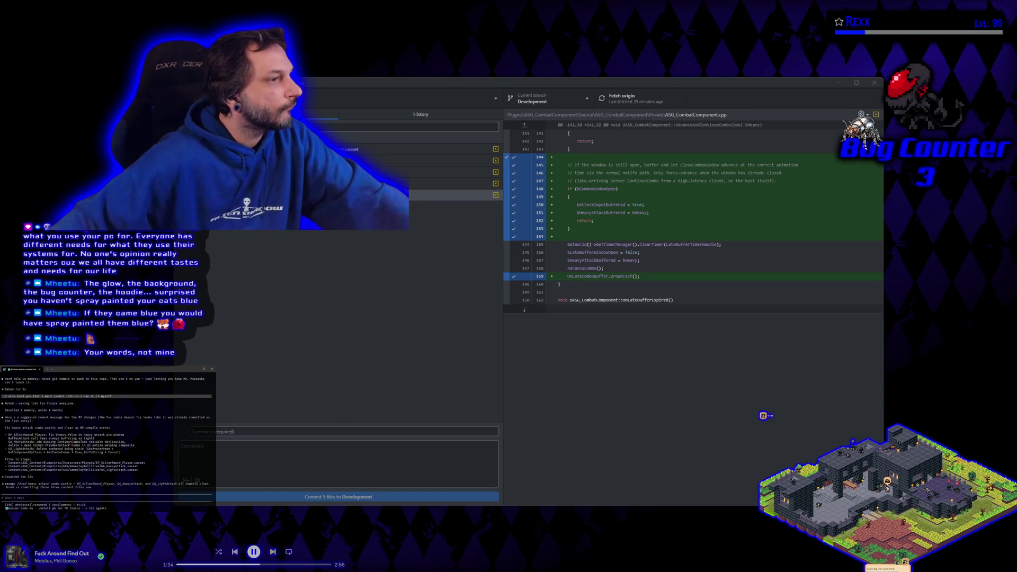
- Commit five files to Development as 'Fix heavy attack combo parity and clean up BP compile errors' with the terminal's description
triple_click(55, 428)
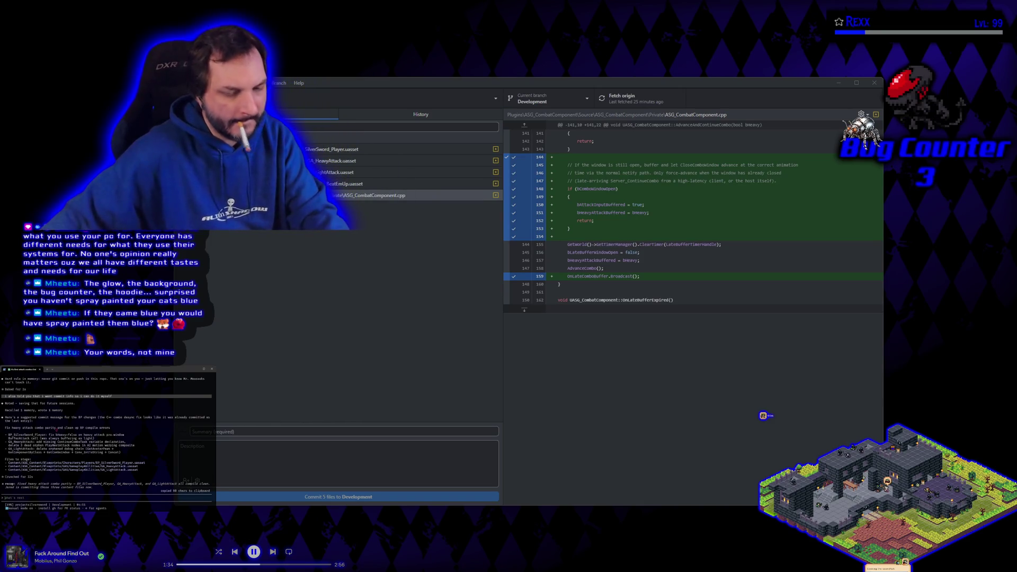
click(237, 432)
text(Fix heavy attack combo parity and clean up BP compile errors)
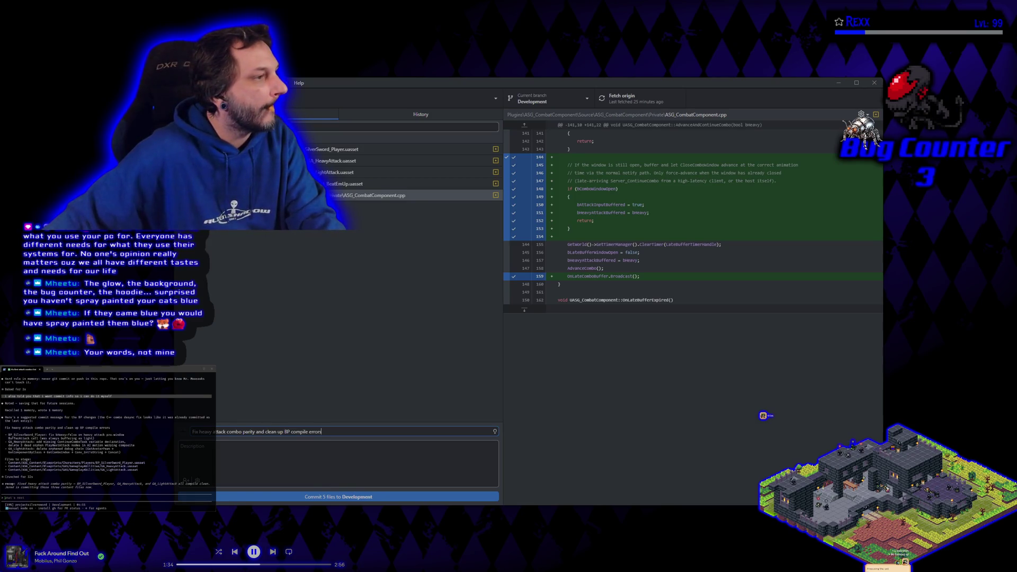
mouse_move(10, 438)
mouse_down()
mouse_move(106, 433)
mouse_move(132, 451)
mouse_move(16, 438)
mouse_move(121, 453)
mouse_up()
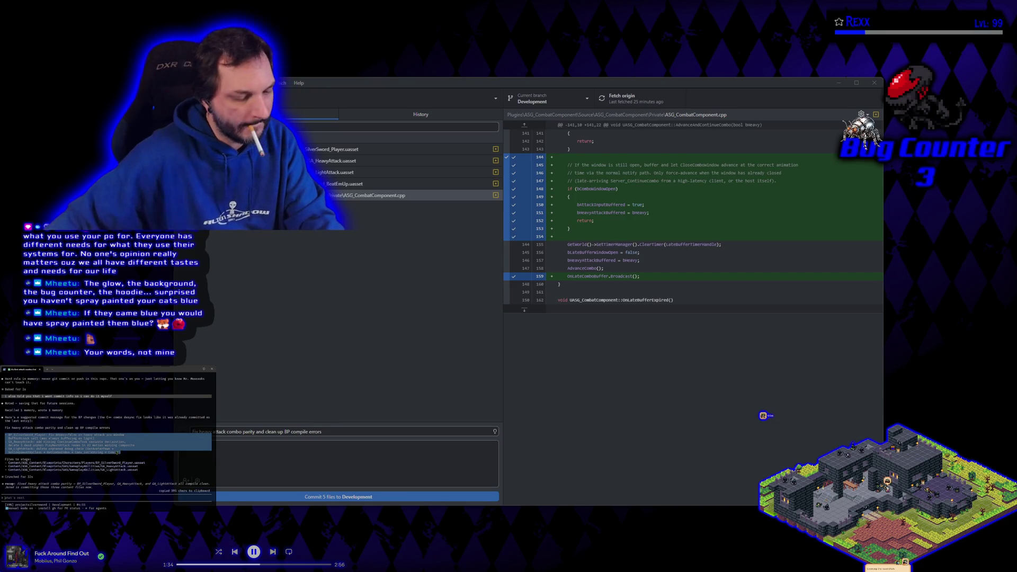
click(118, 453)
click(276, 468)
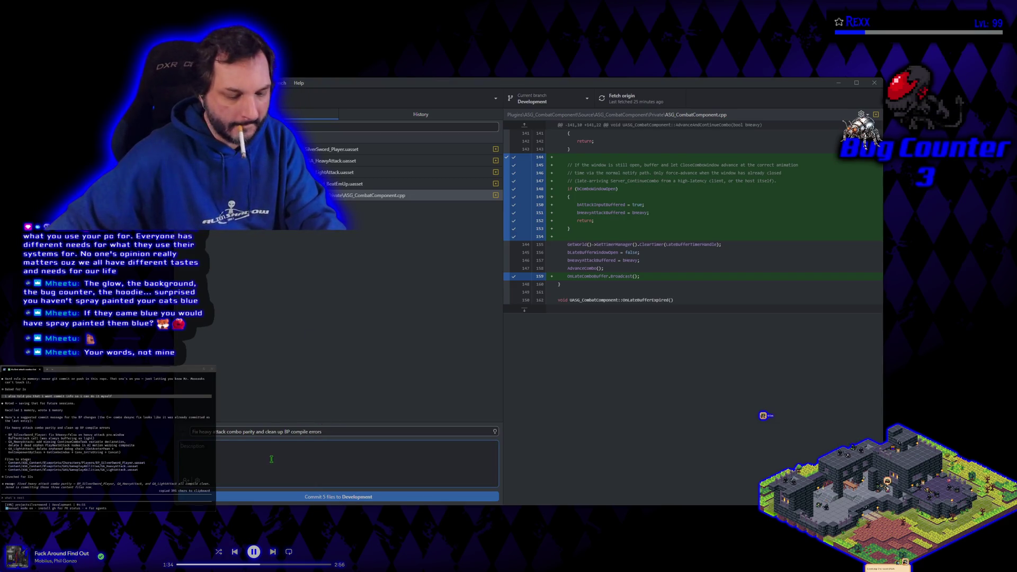
key(ctrl+v)
click(276, 497)
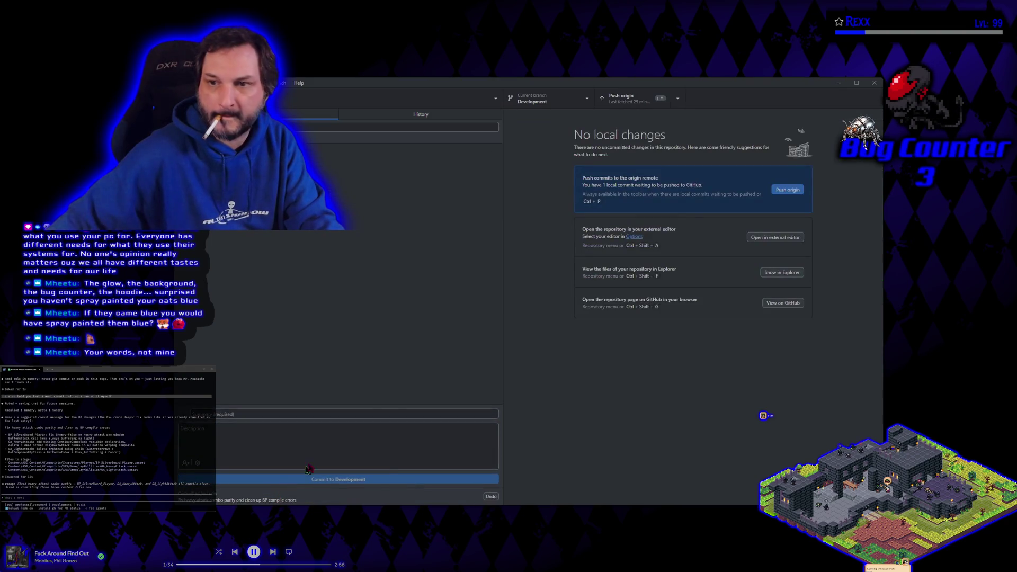
- Push the new Development commit to origin and bring up the branch list
click(793, 190)
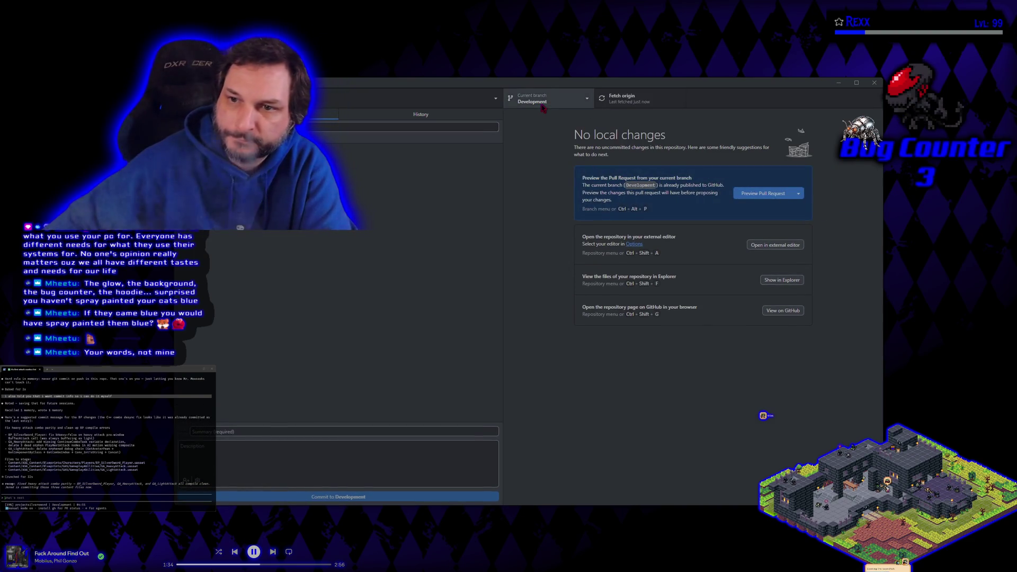
click(542, 105)
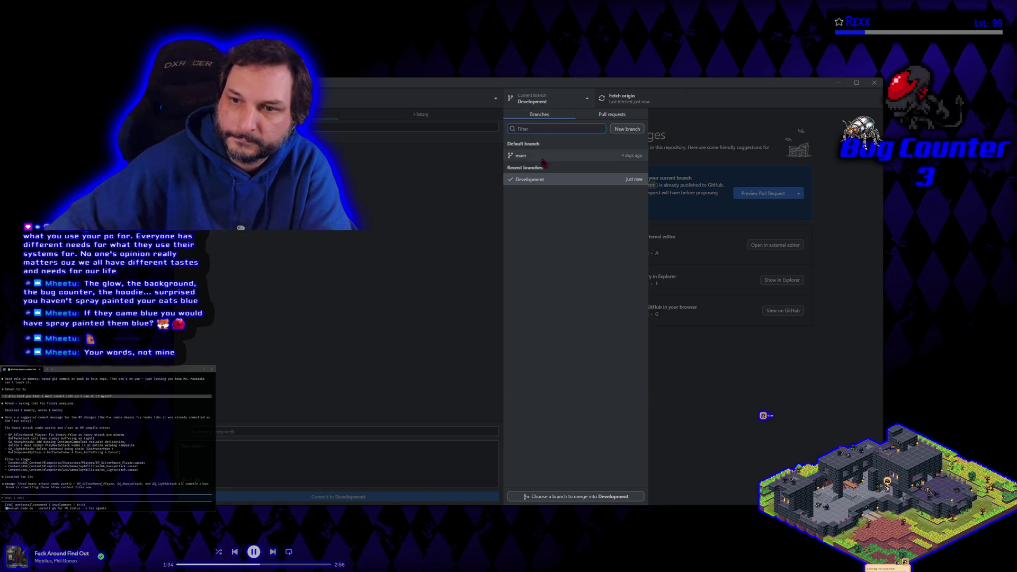
- Check out main and merge Development into it with a merge commit
click(522, 155)
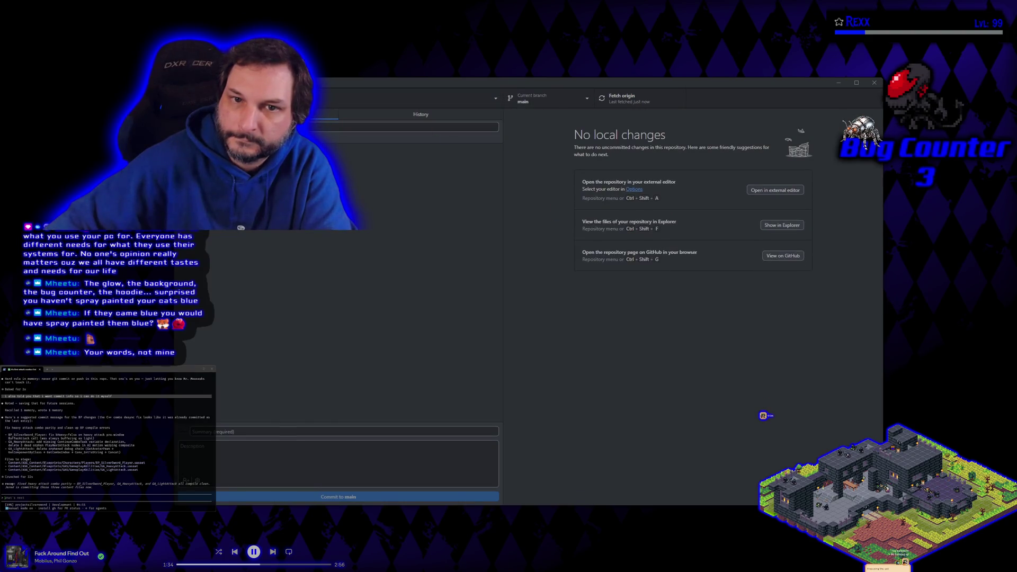
click(280, 83)
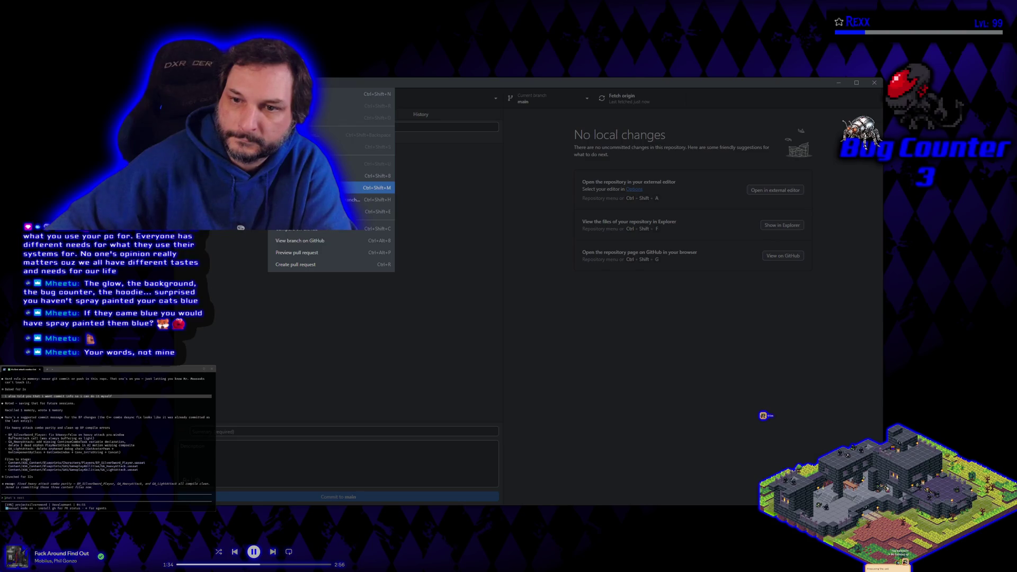
click(329, 188)
click(498, 289)
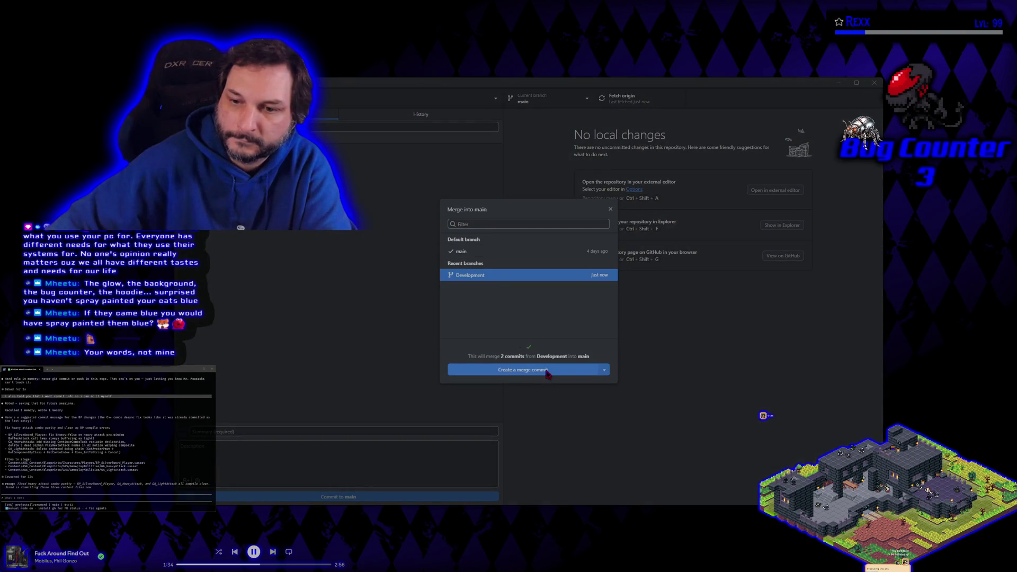
click(548, 373)
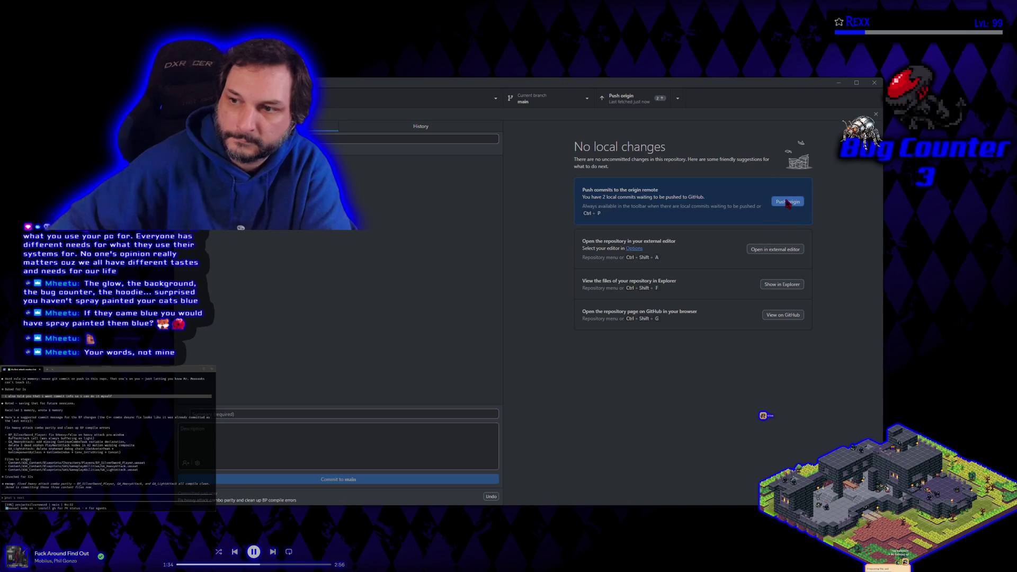
- Push main to origin, switch back to Development, and hide GitHub Desktop
click(788, 202)
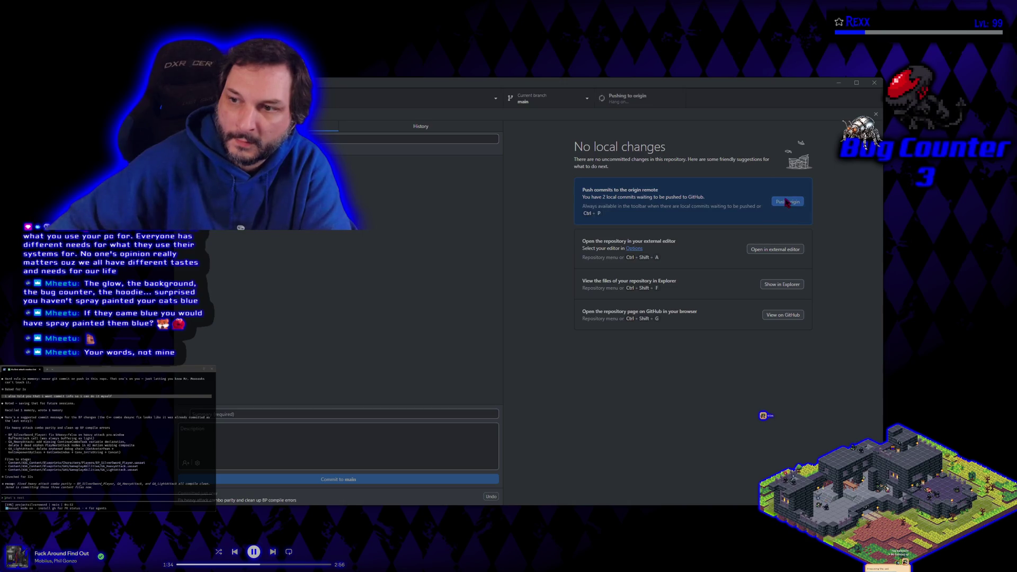
click(566, 105)
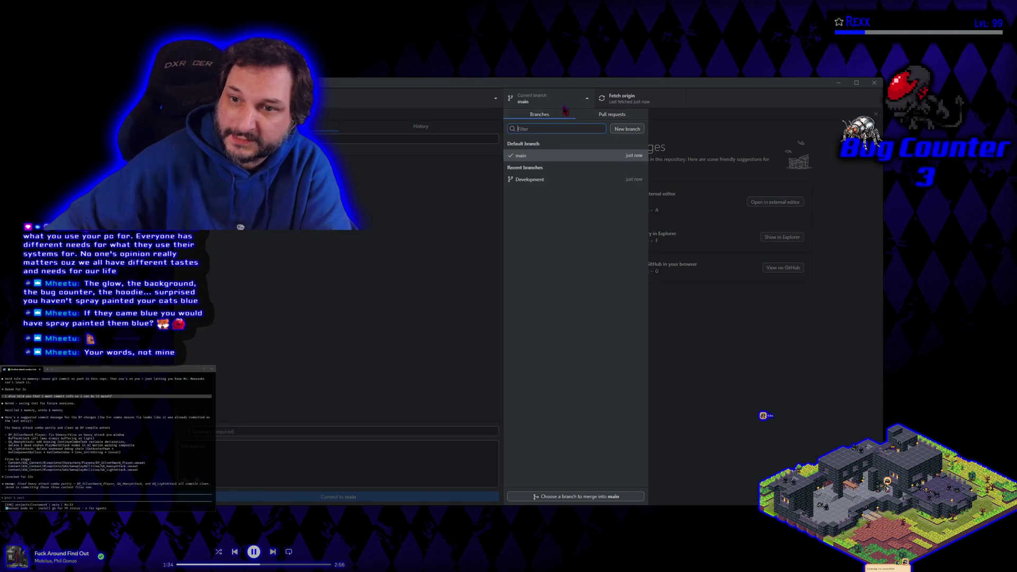
click(528, 180)
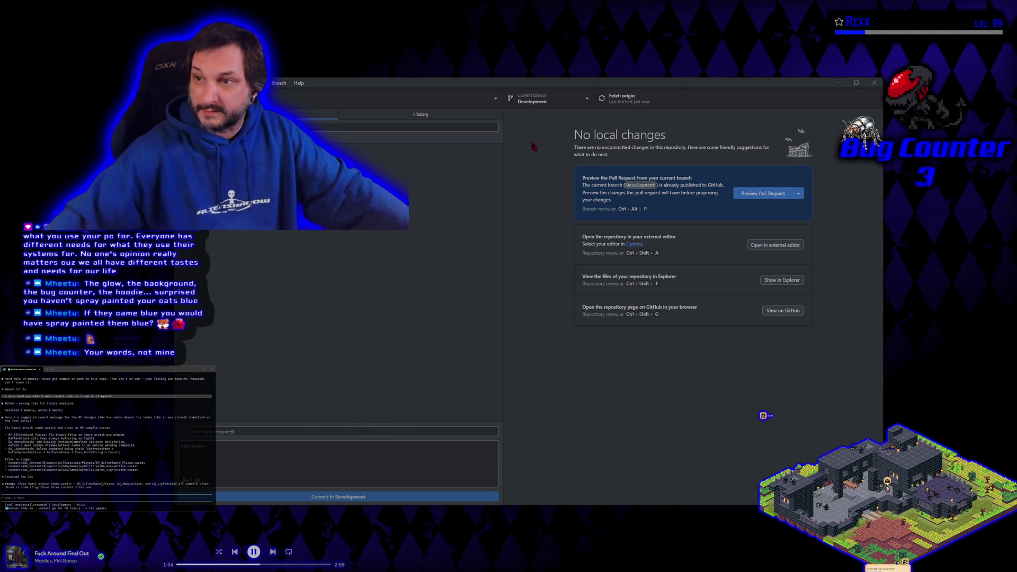
key(super+d)
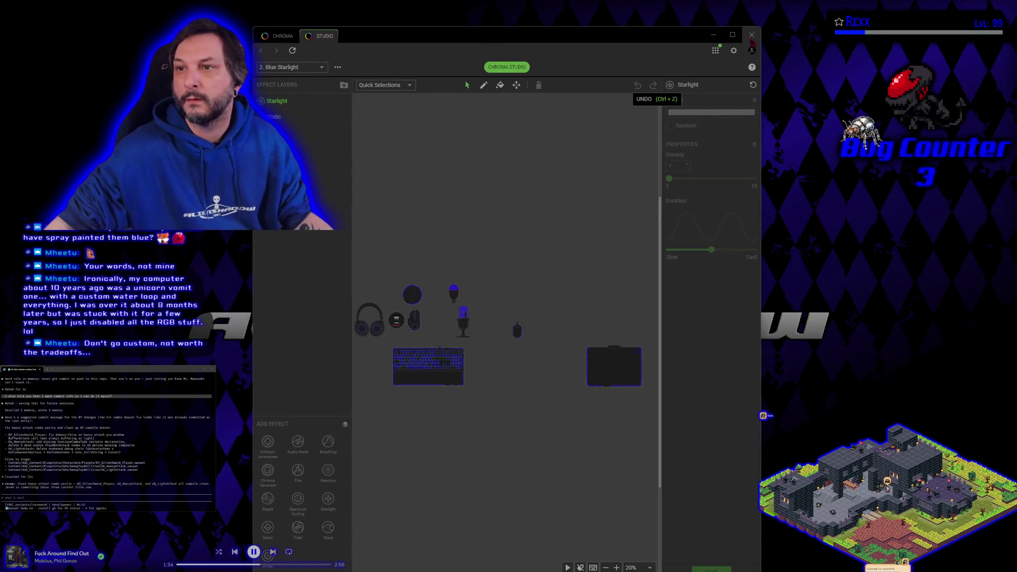
- Maximize the Chroma Studio window showing the Blue Starlight effect editor
click(732, 35)
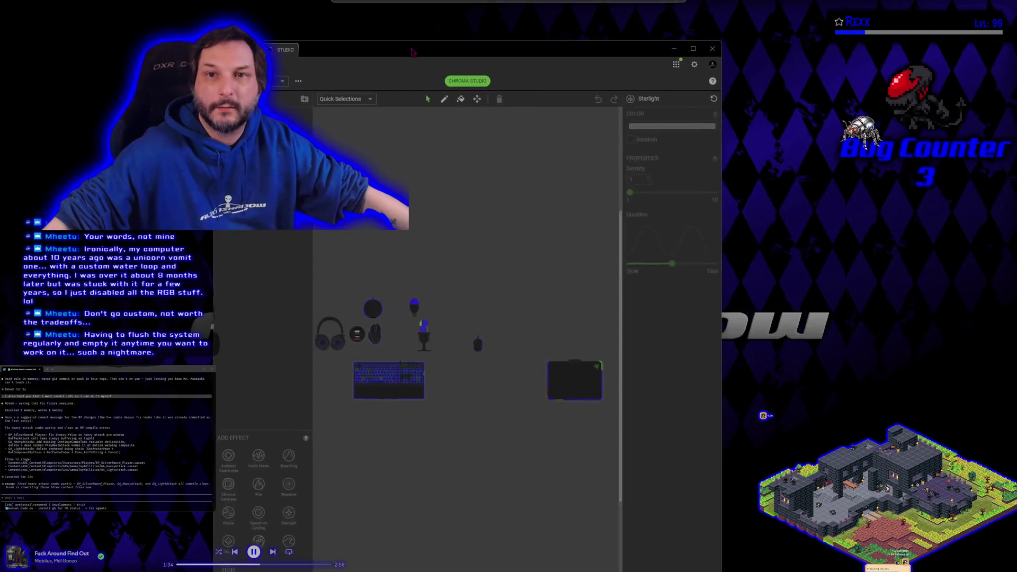
- Restore Chroma Studio to a window, widen its right edge, and move it left and down
mouse_move(548, 8)
mouse_down()
mouse_move(549, 48)
mouse_move(553, 28)
mouse_move(570, 24)
mouse_move(567, 225)
mouse_move(522, 93)
mouse_up()
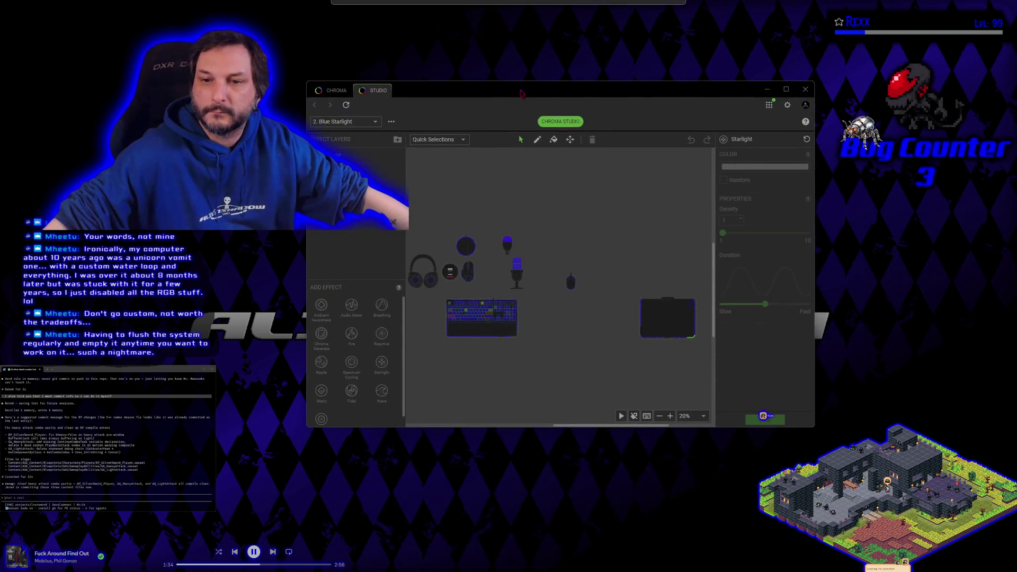
drag(816, 214, 993, 214)
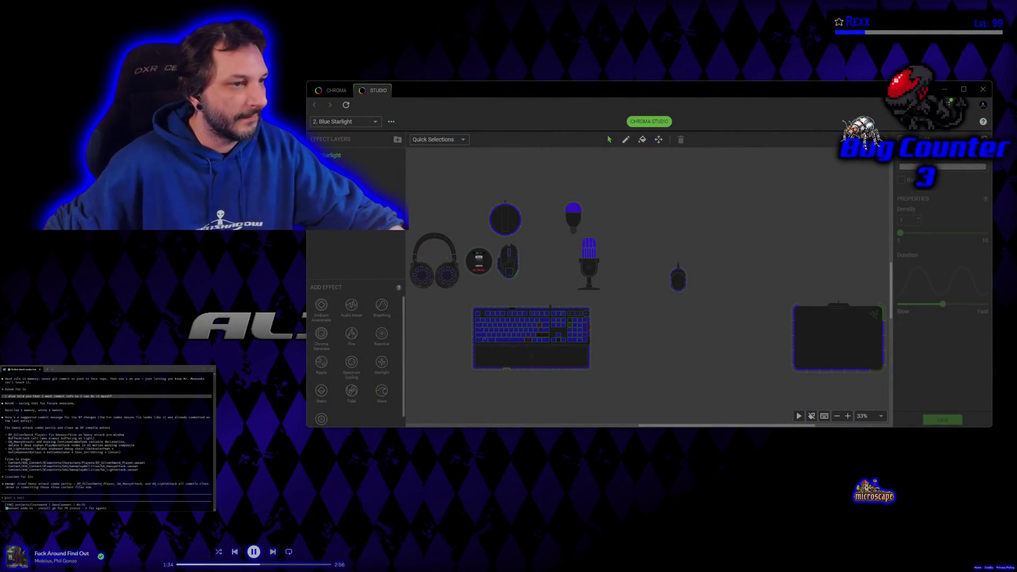
drag(475, 93, 344, 114)
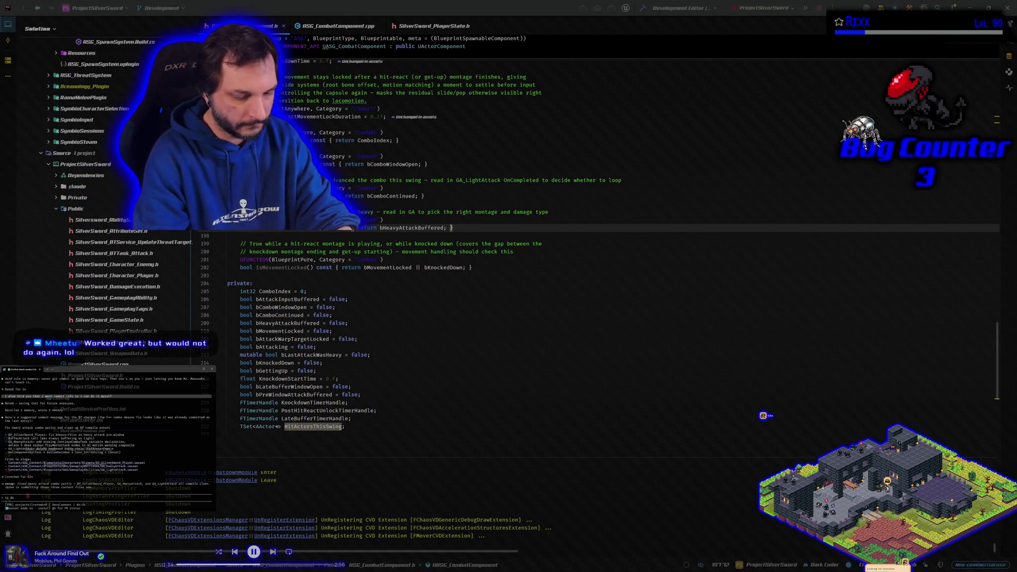
- Submit the to-do list request to the terminal assistant in Rider
key(Return)
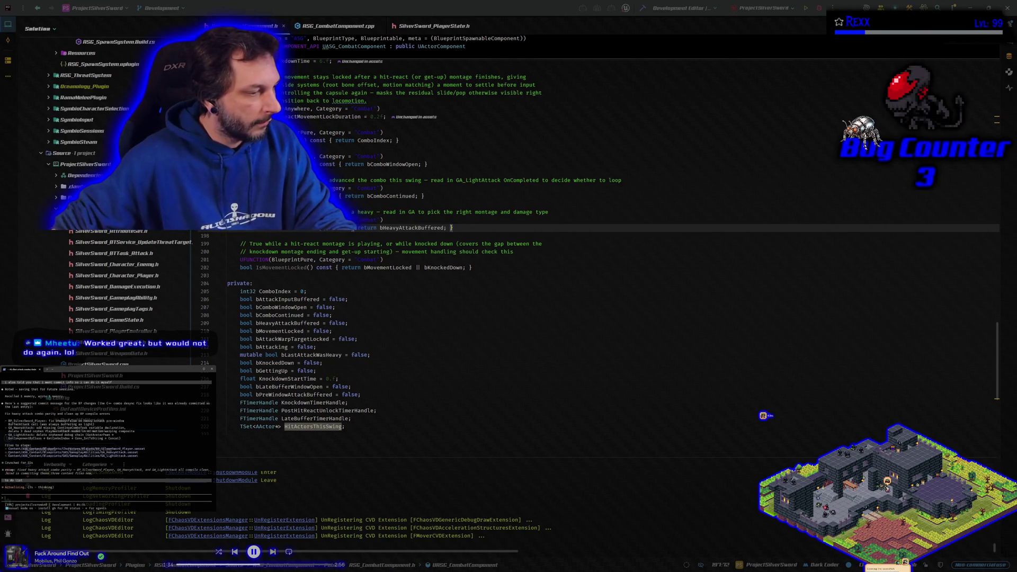
key(super+1)
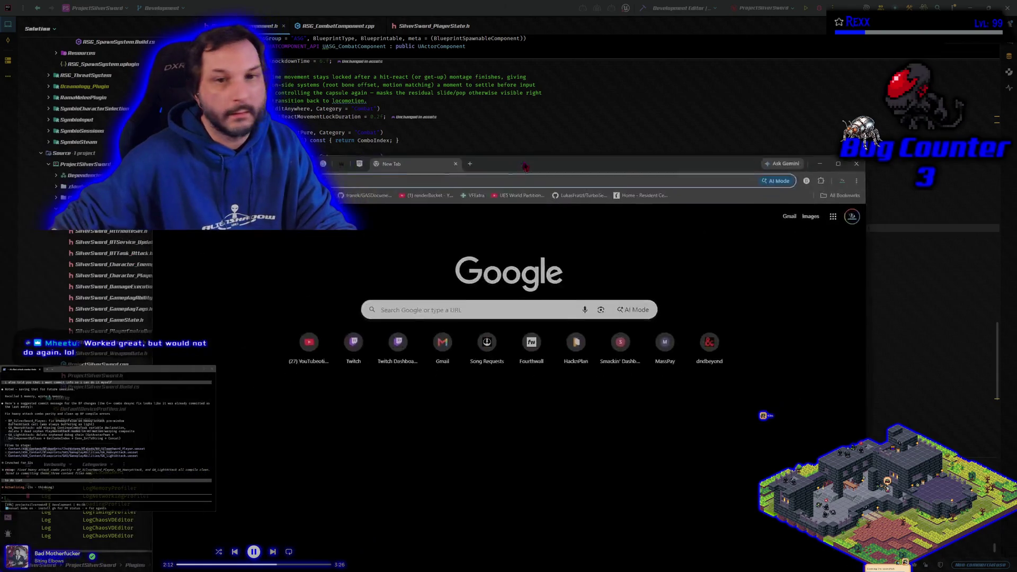
text(hack)
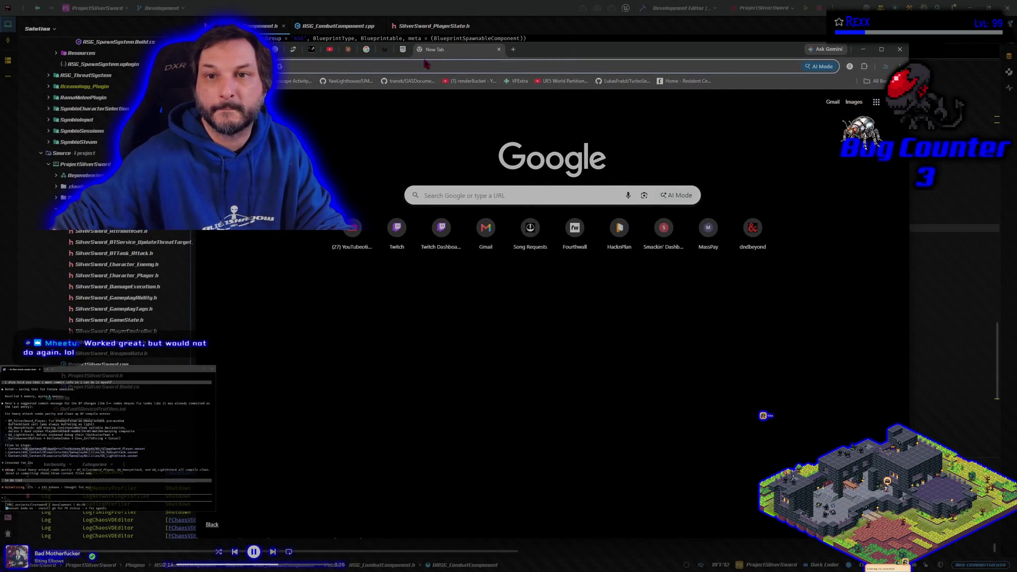
key(Return)
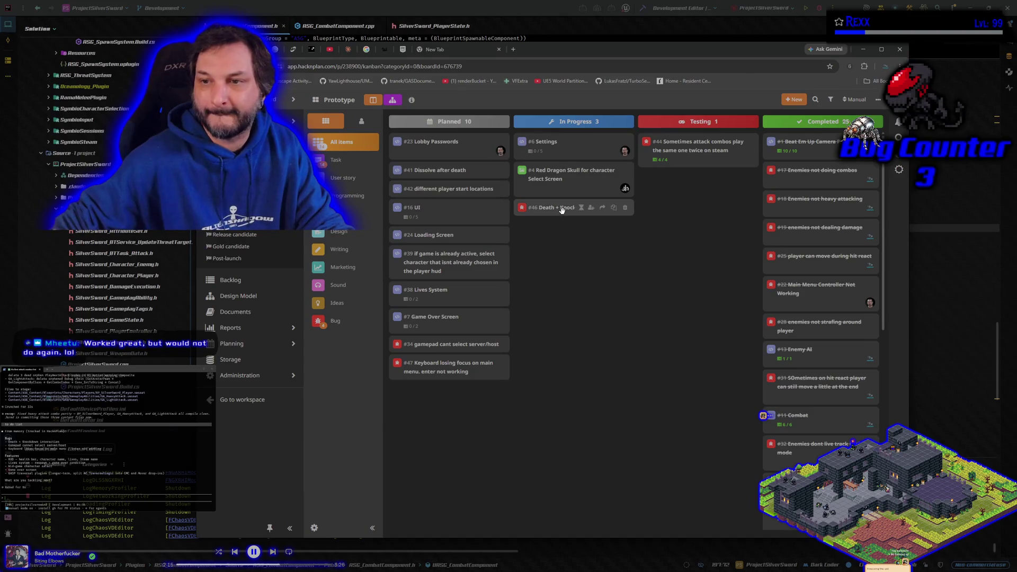
click(673, 147)
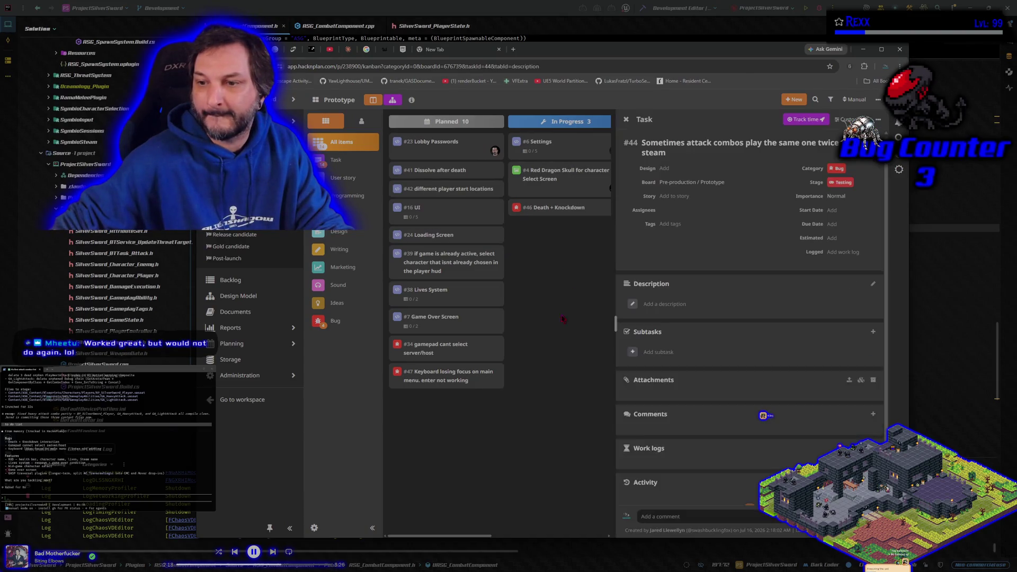
click(555, 345)
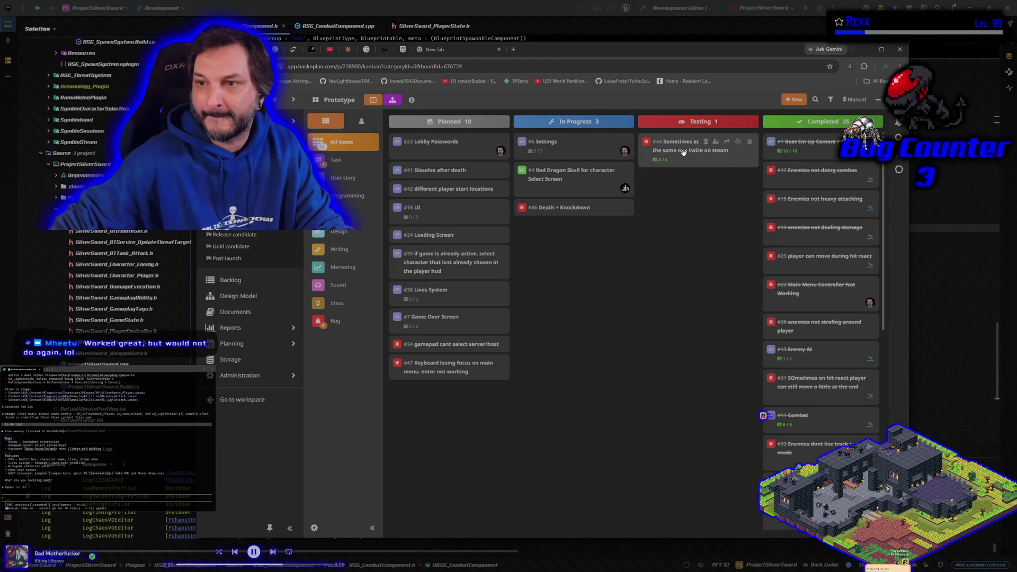
drag(683, 148, 814, 442)
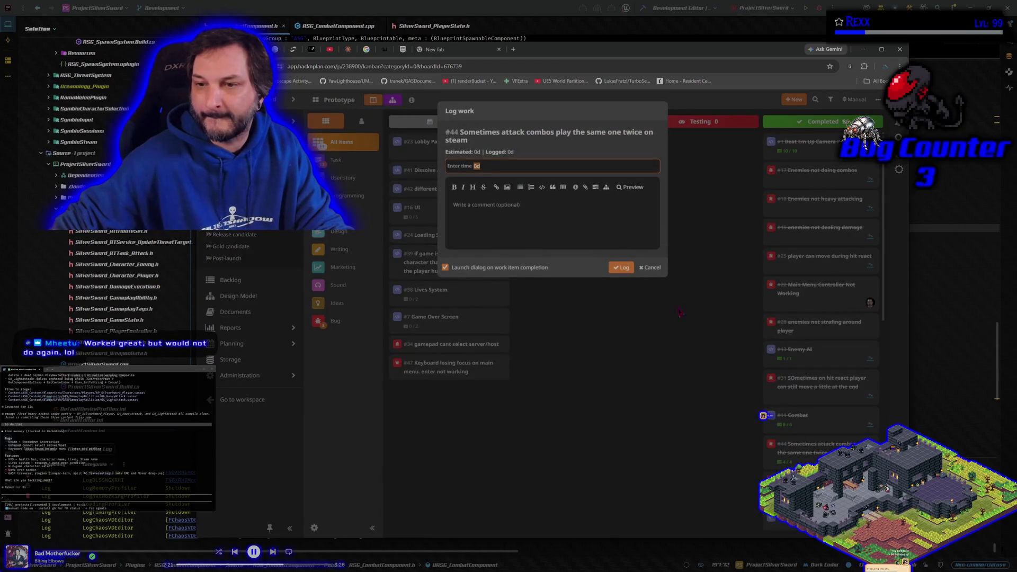
click(620, 266)
click(562, 205)
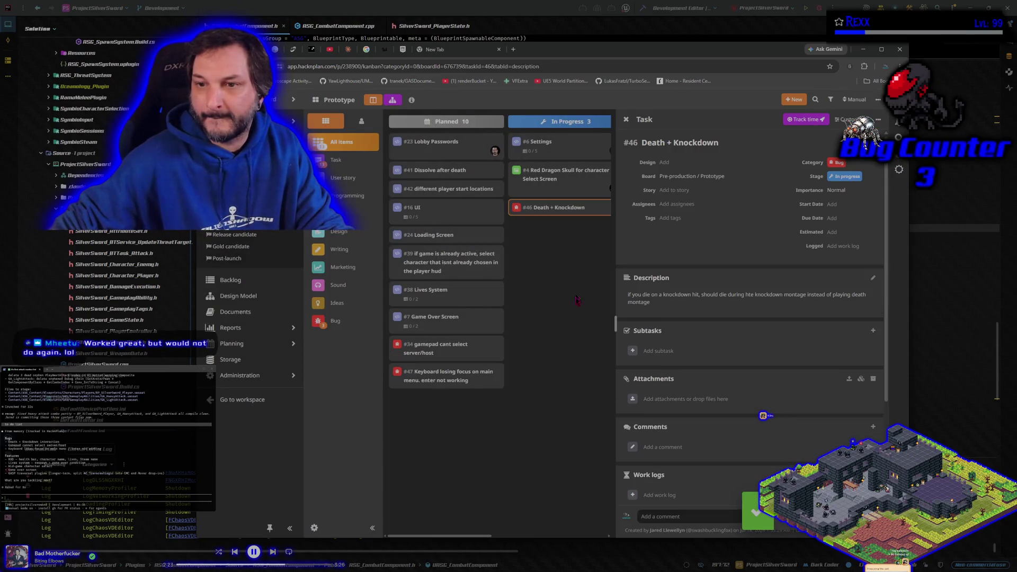
click(575, 346)
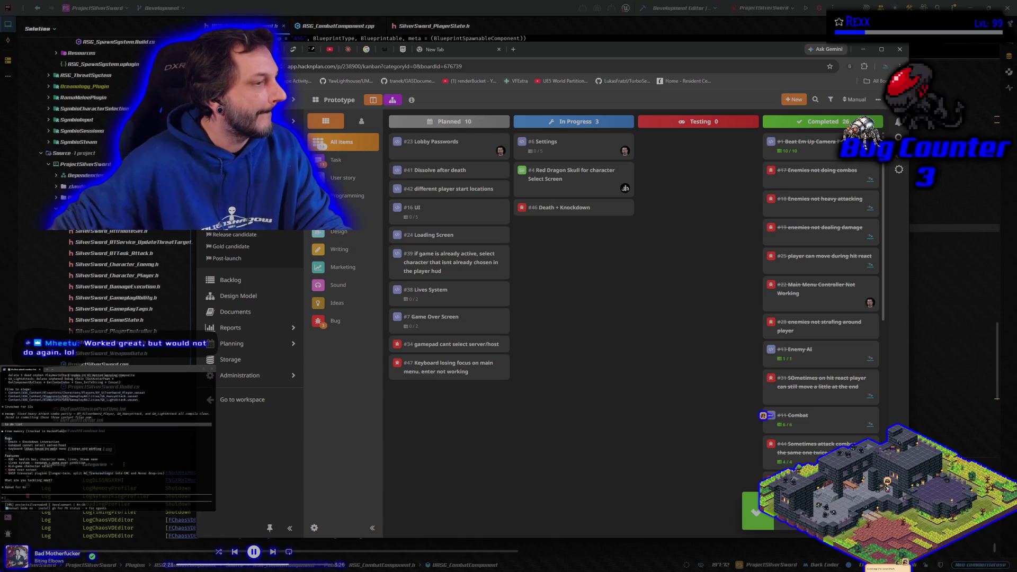
key(alt+Tab)
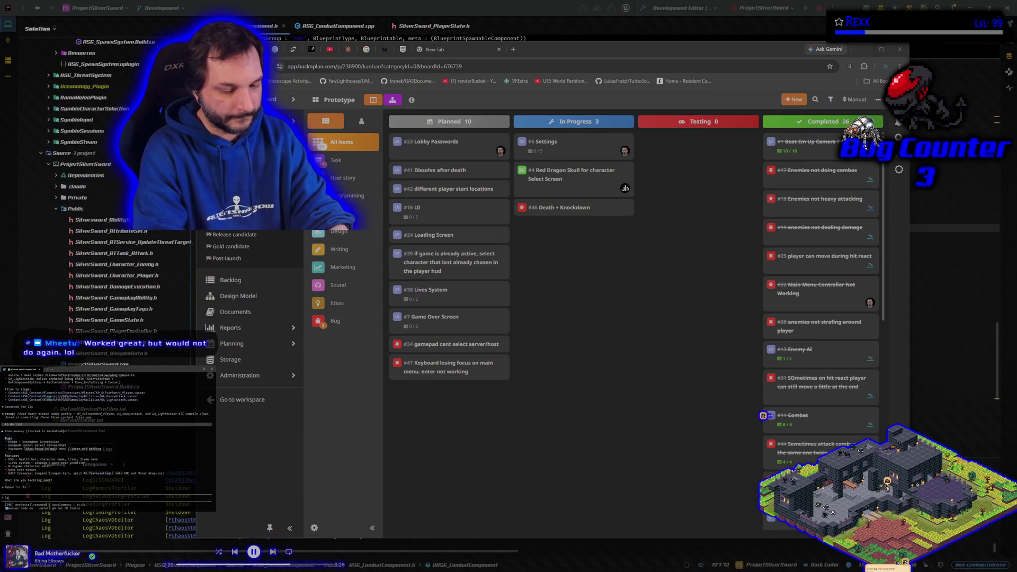
- Ask Claude Code about death, then describe how knockdown plays before getting up to idle
text(ts talk abo)
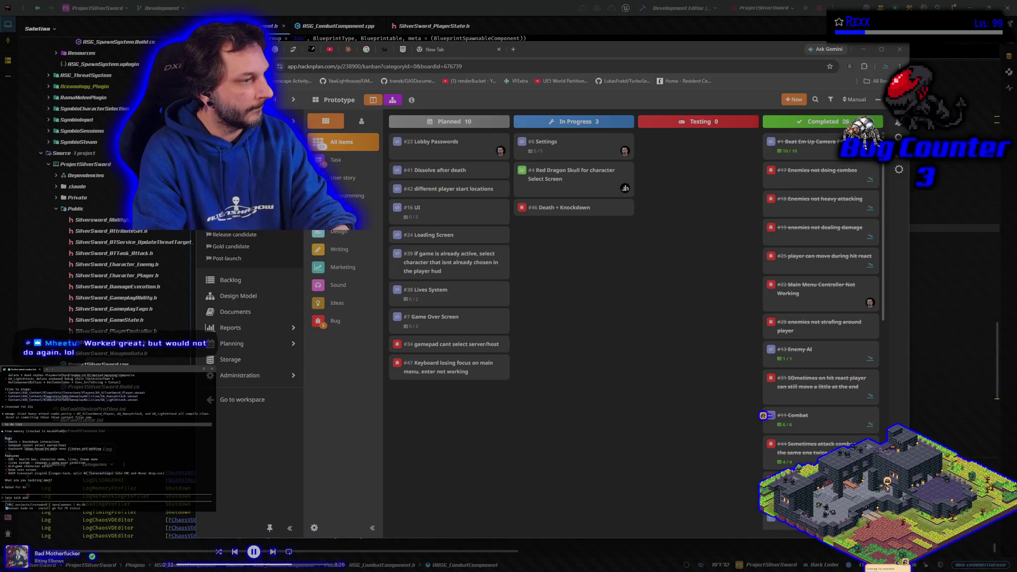
text(ut hte death and knockdown)
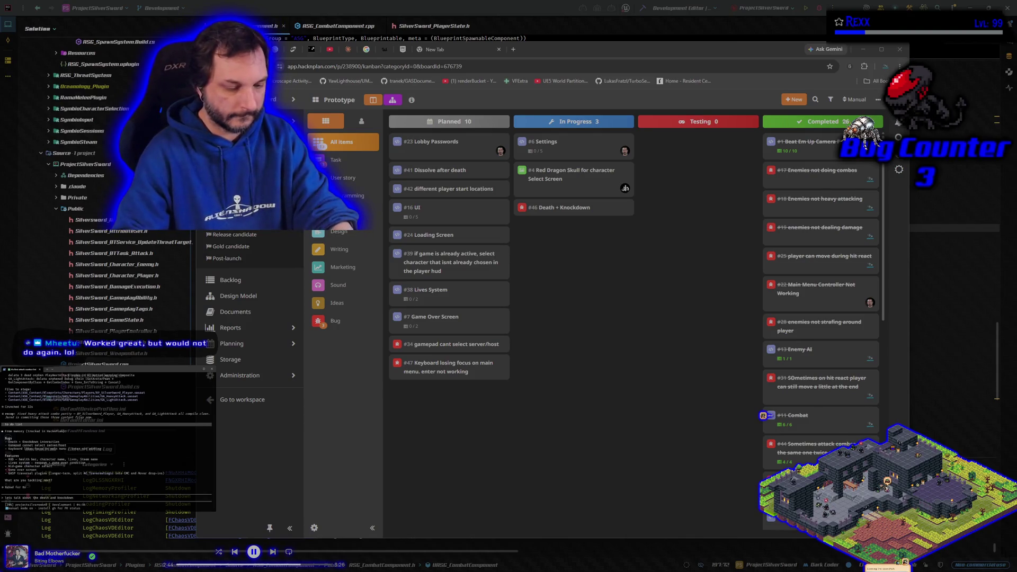
key(Return)
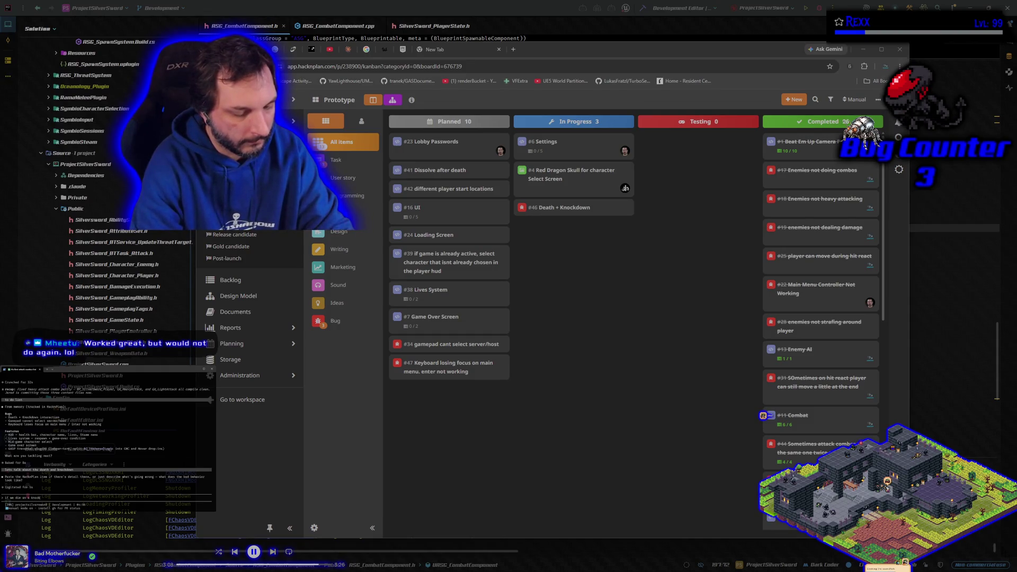
text(we p)
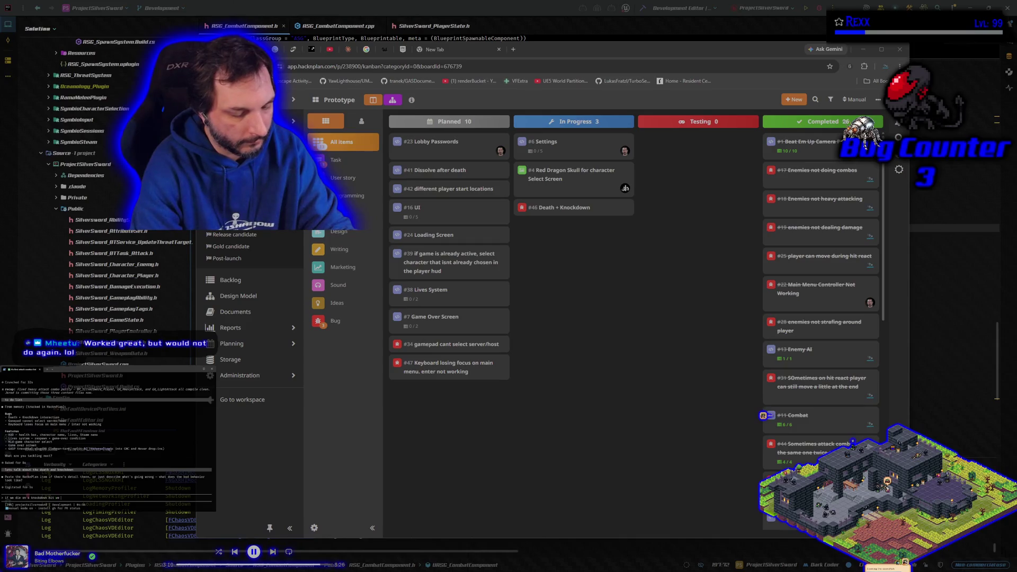
text(lay knockdown anim)
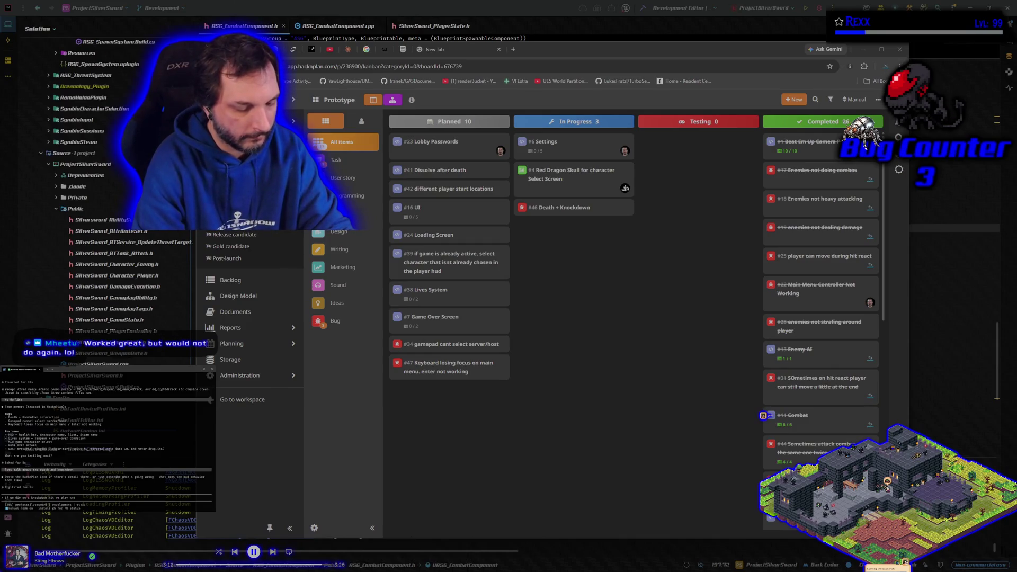
text( and)
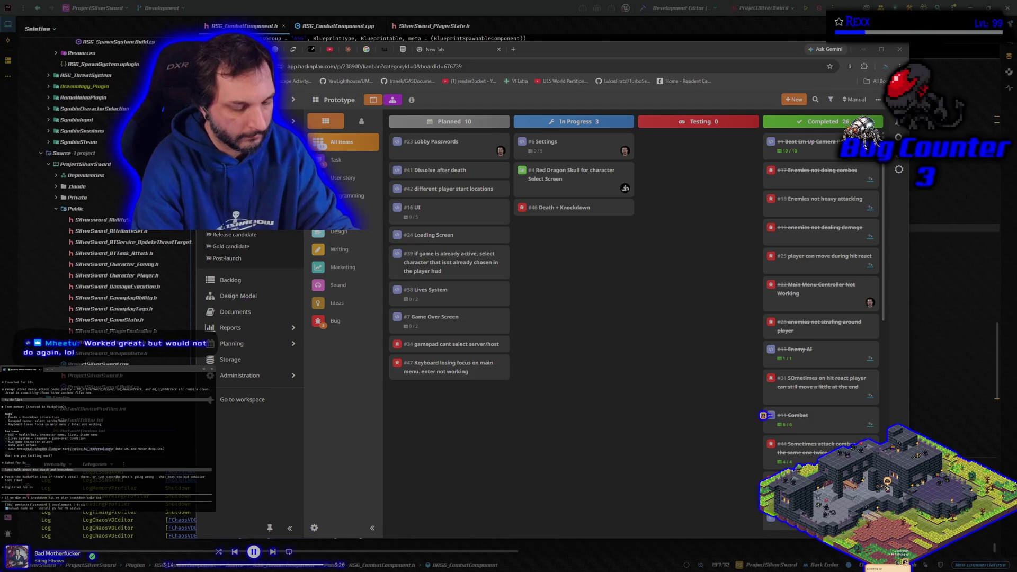
text( then get up to id)
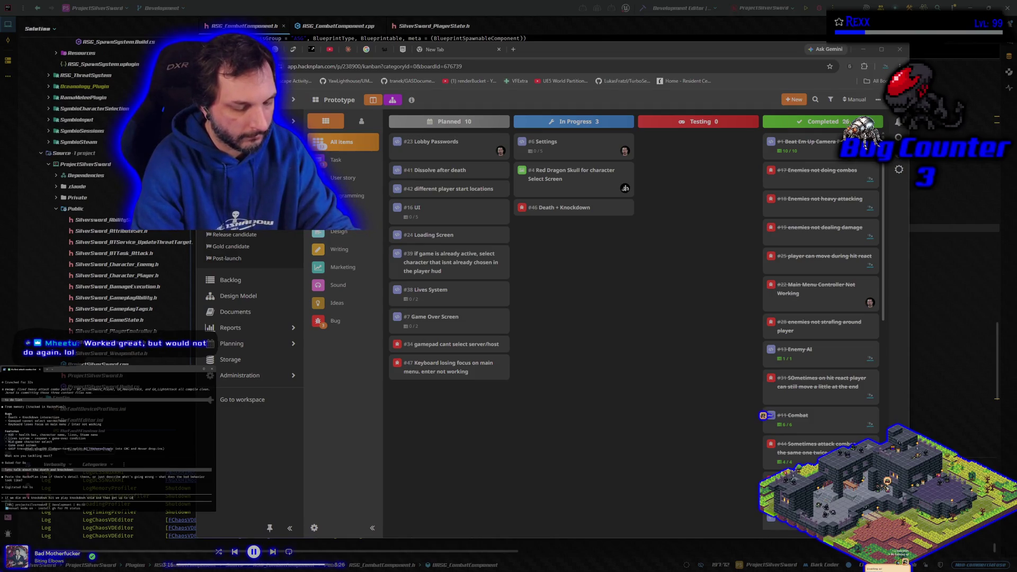
text(le. what i want to happen)
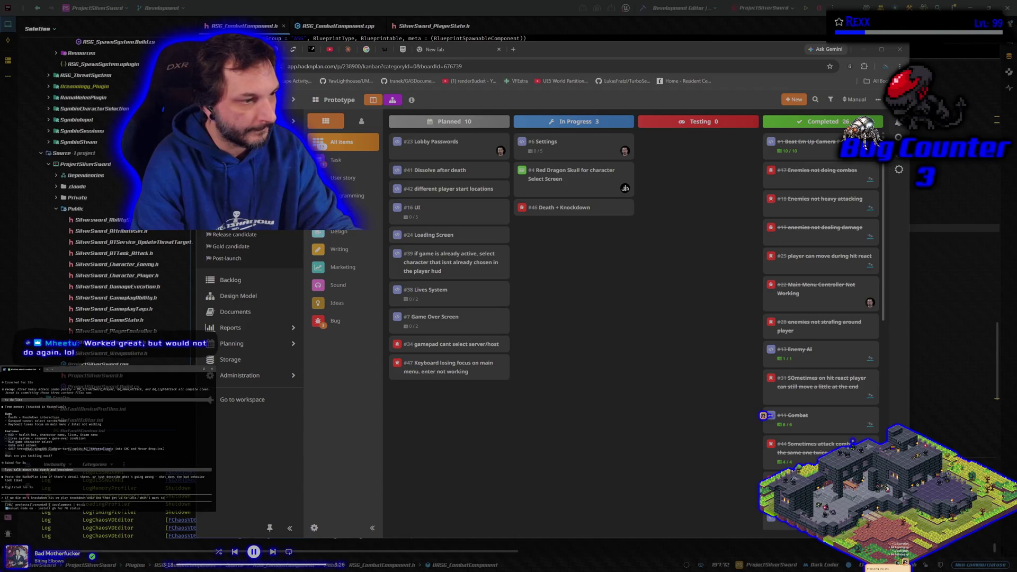
text( is w)
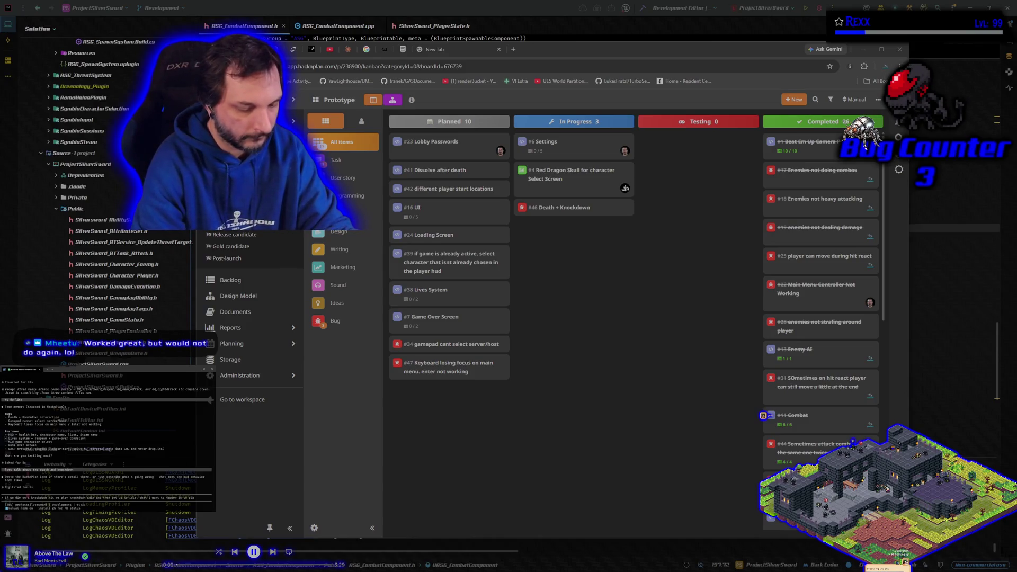
text(play the knockdown)
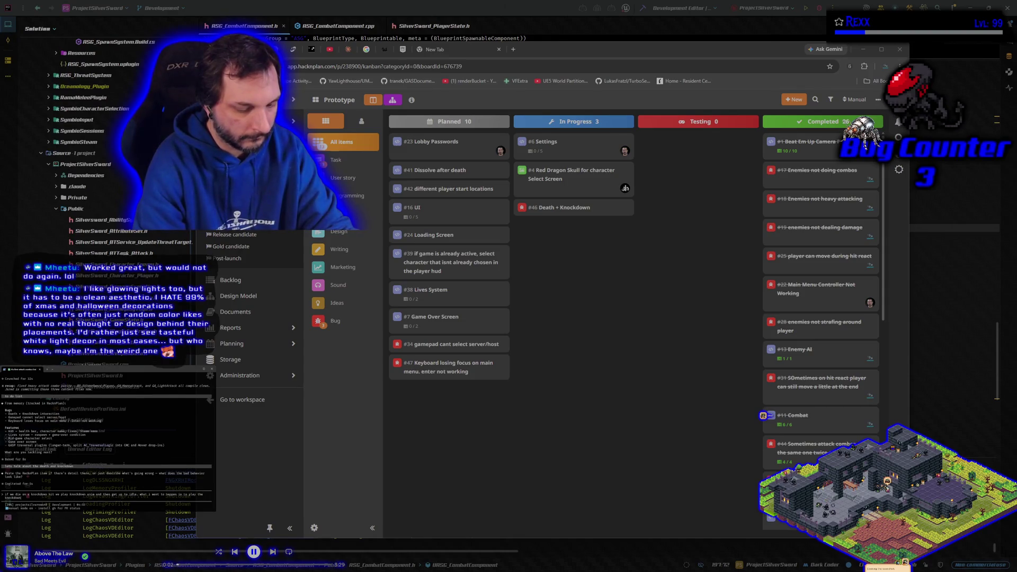
text( and)
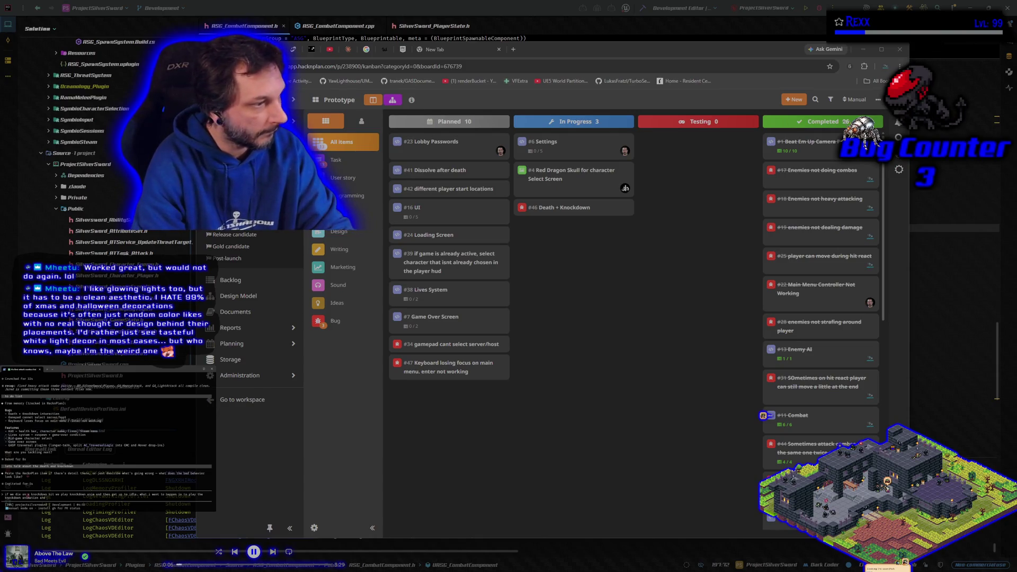
text( ablfwa)
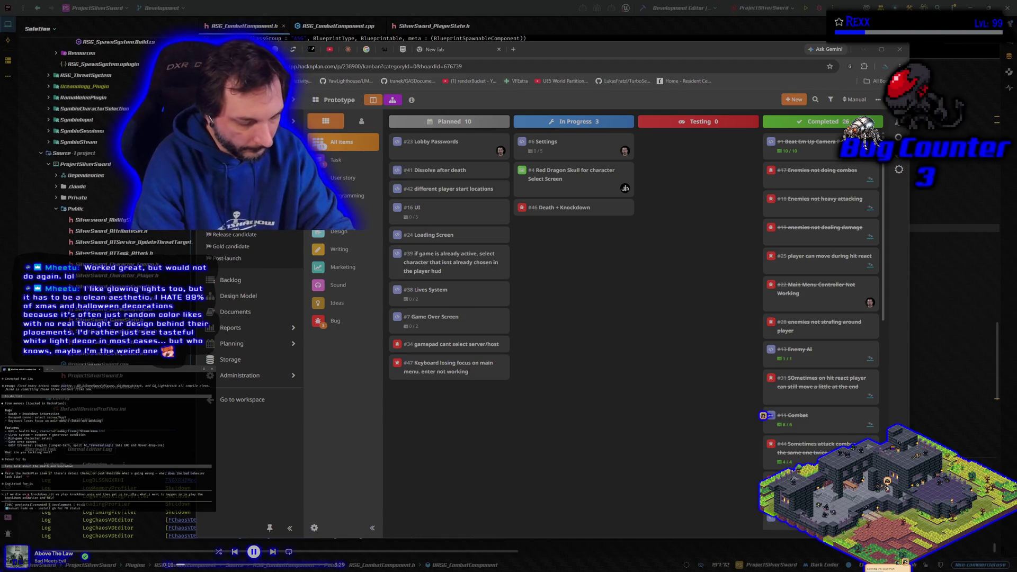
text(rough (or)
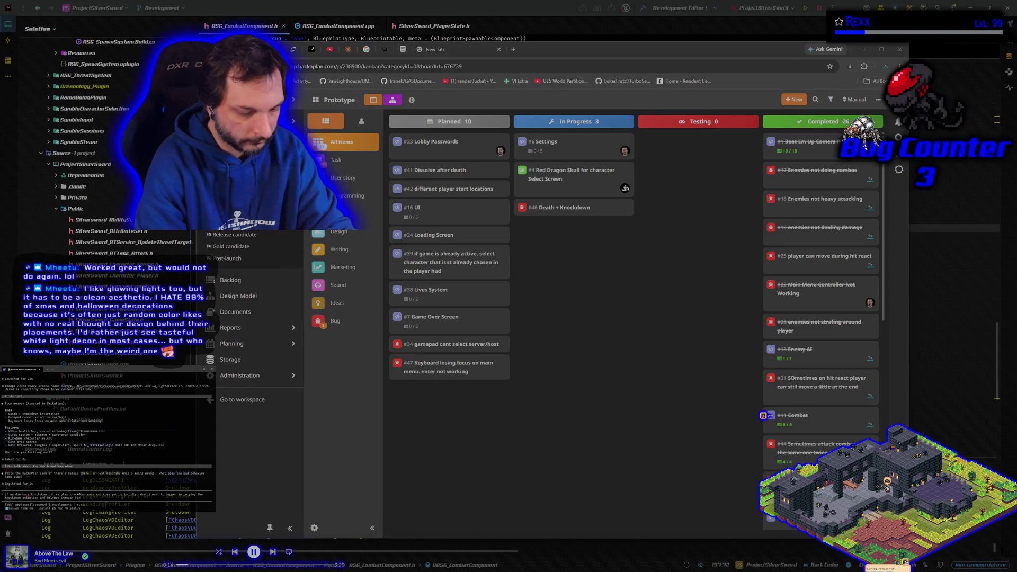
text(ify to a)
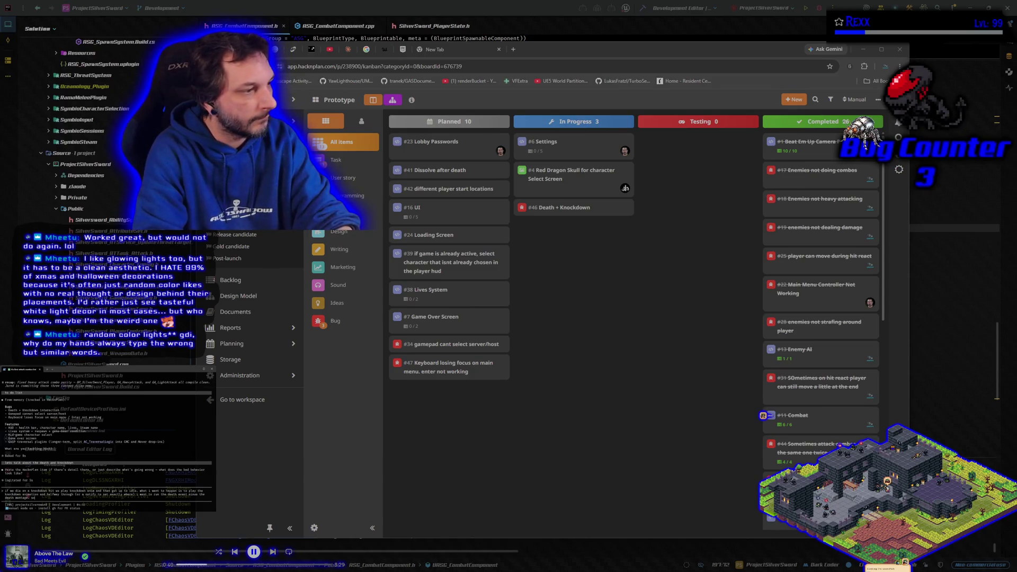
text(that we go)
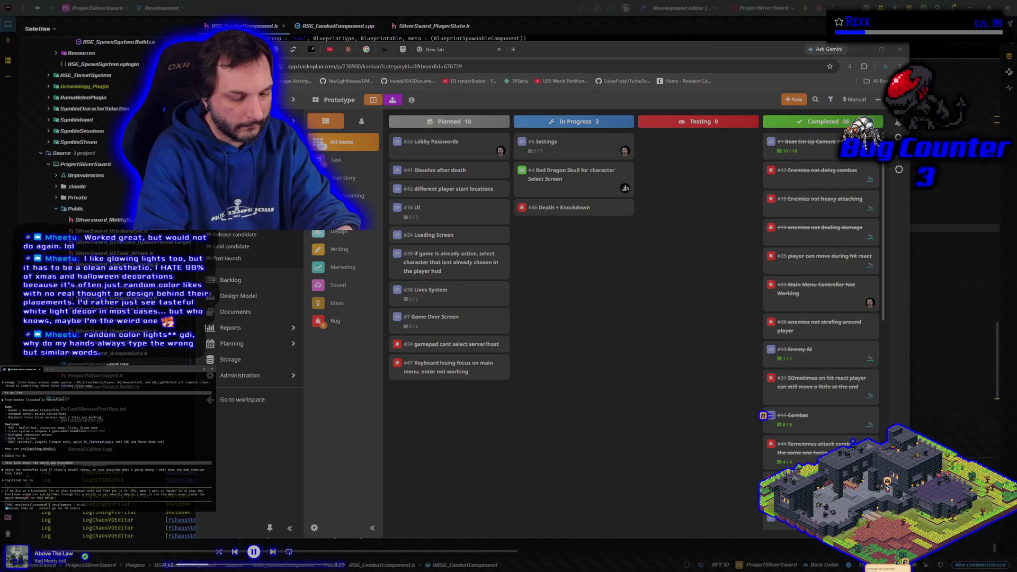
text( ragdoll)
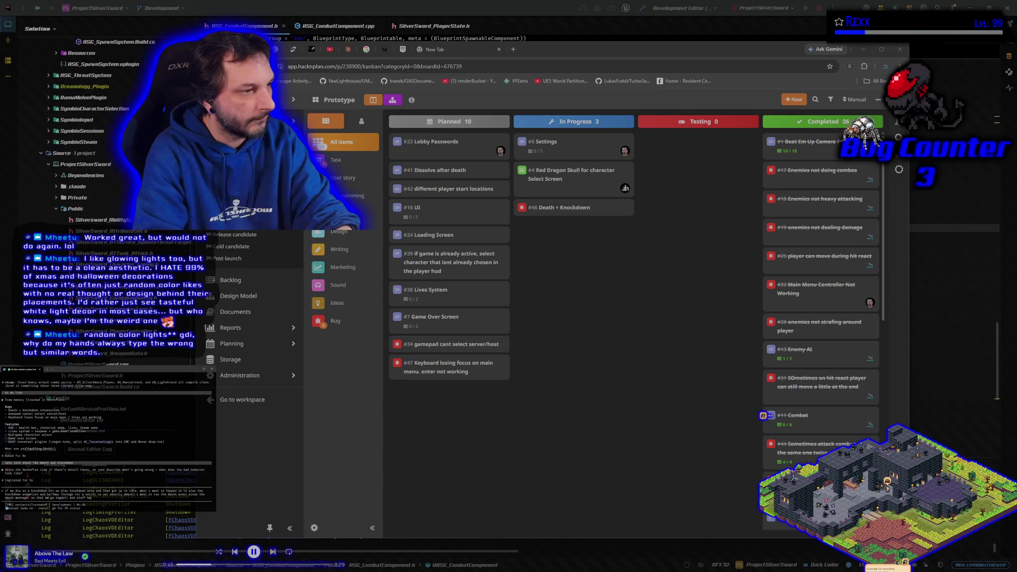
text( and then knockdown)
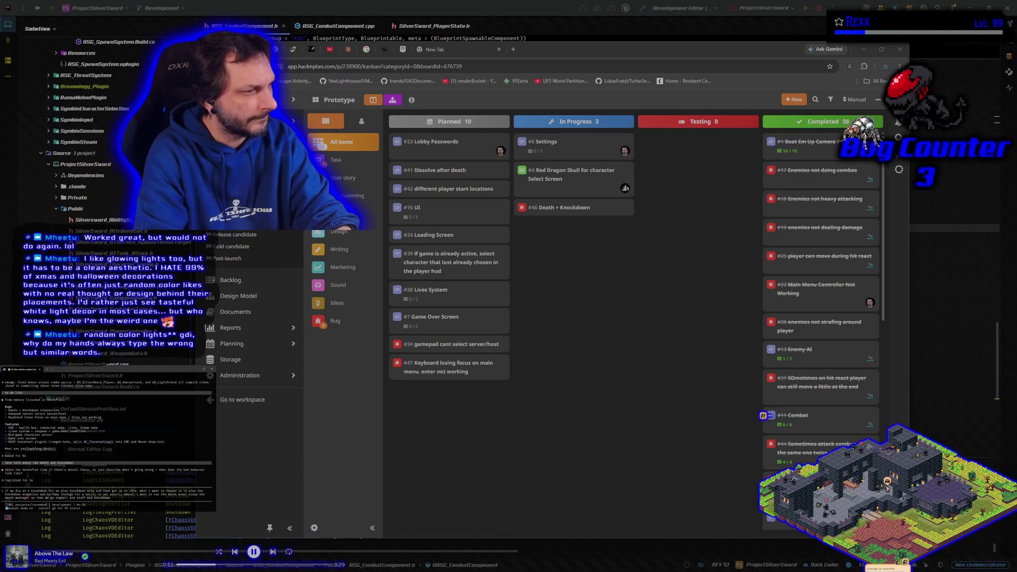
text(. gonna)
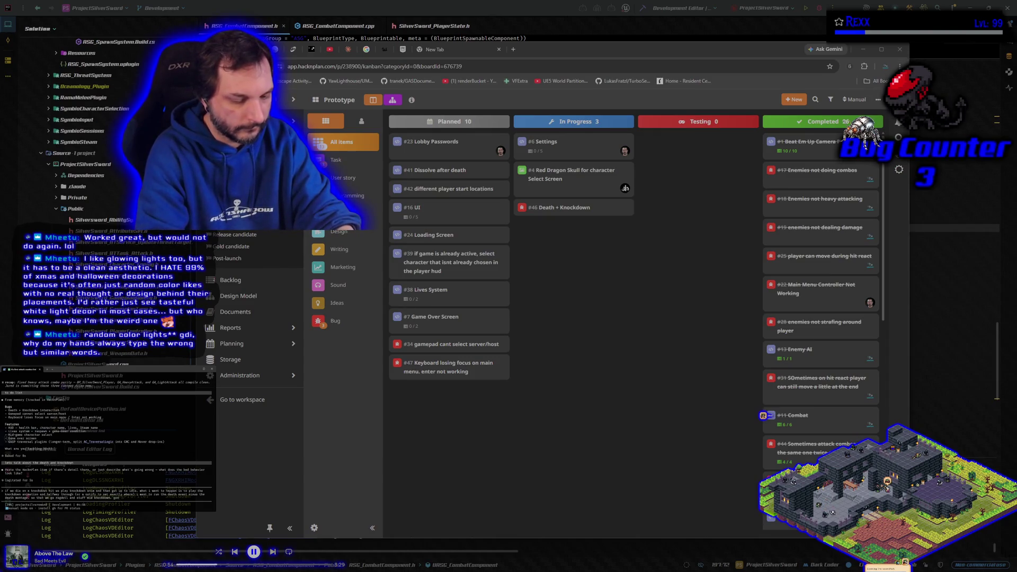
text( look real cool)
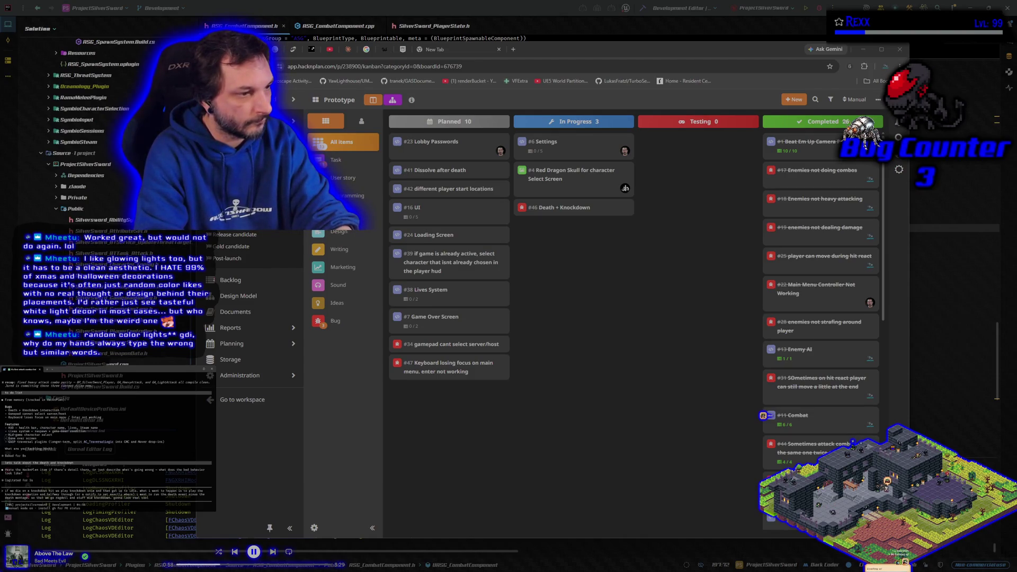
- Send Claude the request that dying on a knockdown hit goes ragdoll, then plays knockdown
key(Return)
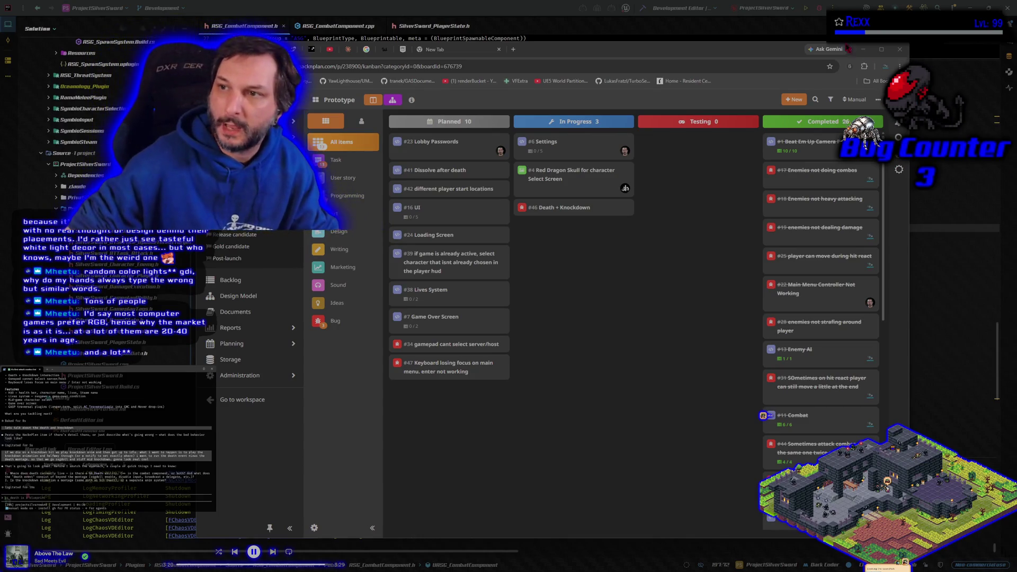
- Close the HacknPlan board and tell Claude 'gs_death is a blueprint'
click(820, 19)
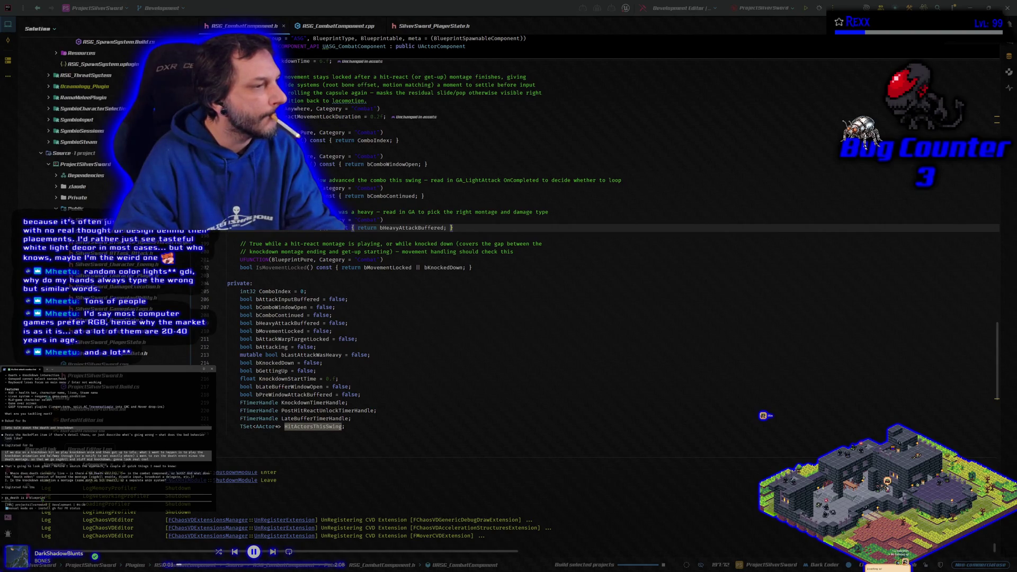
key(Return)
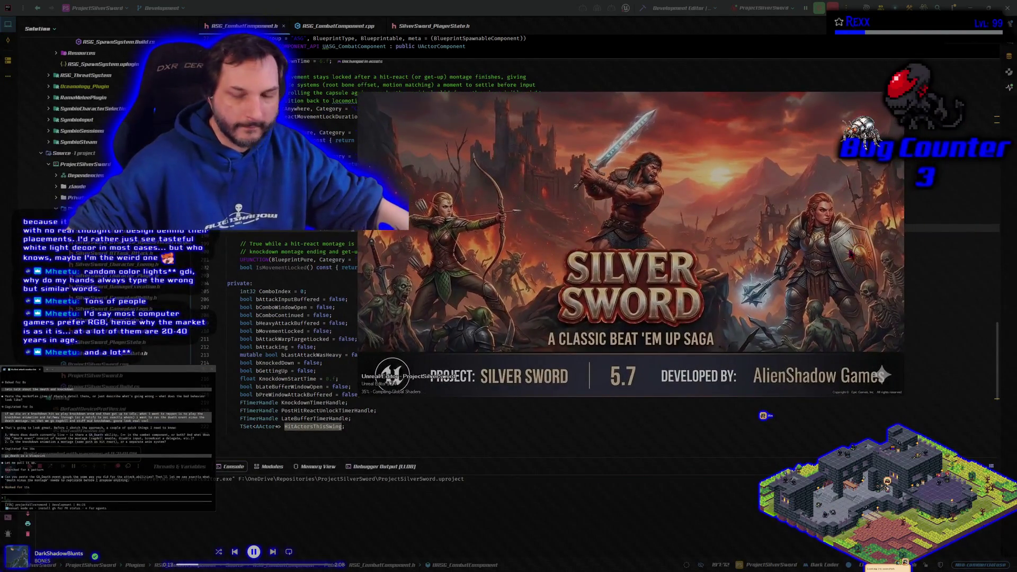
- Move the Unreal splash window, then view GA_LightAttack and close all other asset tabs
drag(708, 229, 657, 219)
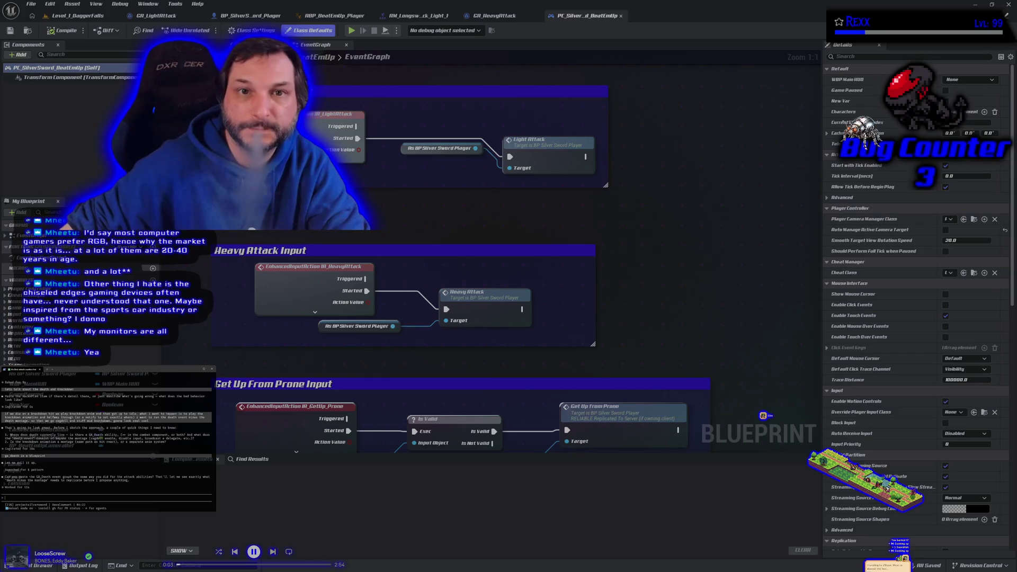
click(164, 16)
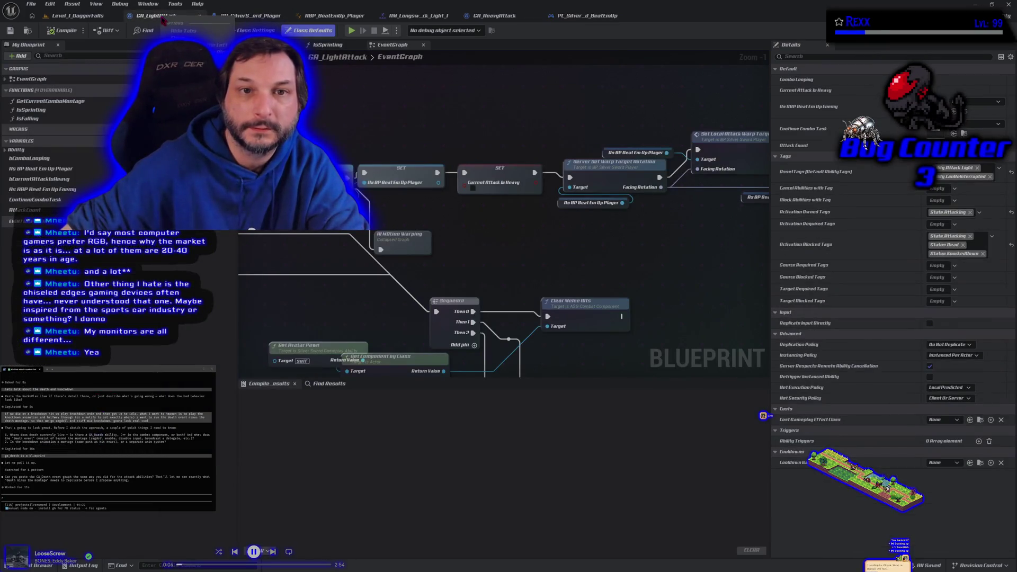
click(172, 29)
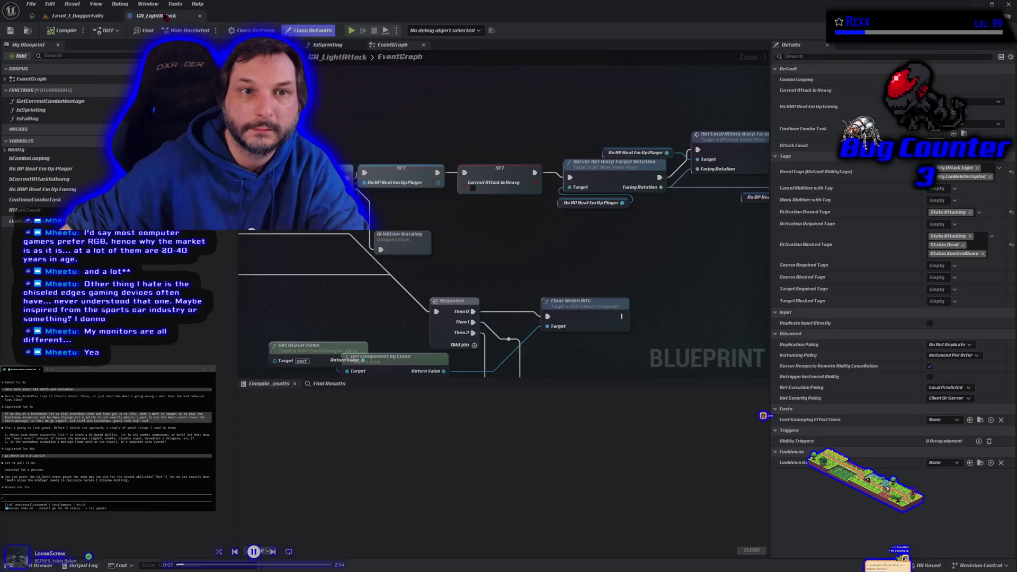
- Close GA_LightAttack and open GA_Death from ASG_Content > Blueprints > GAS > GameplayAbilities
middle_click(166, 17)
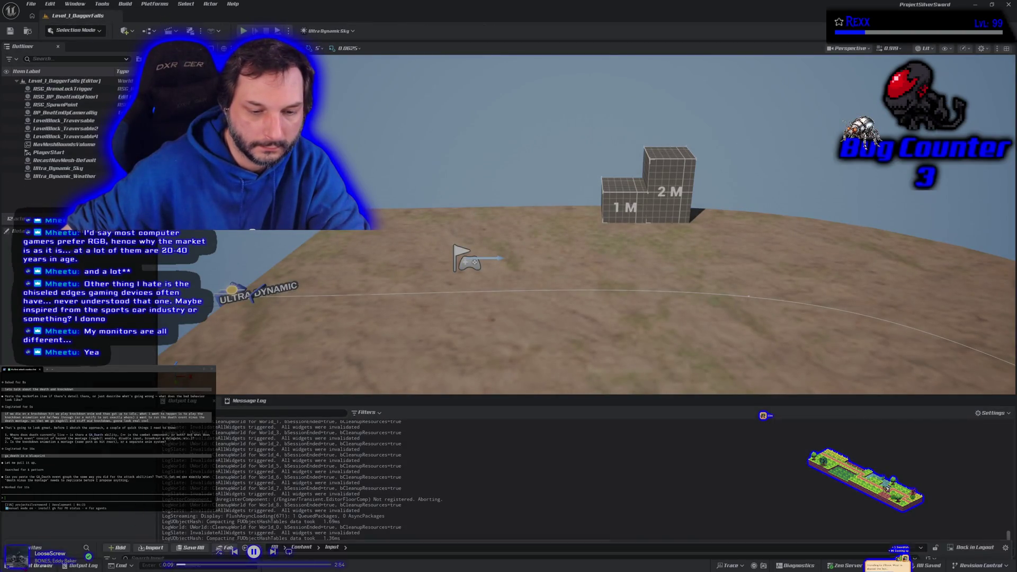
click(43, 483)
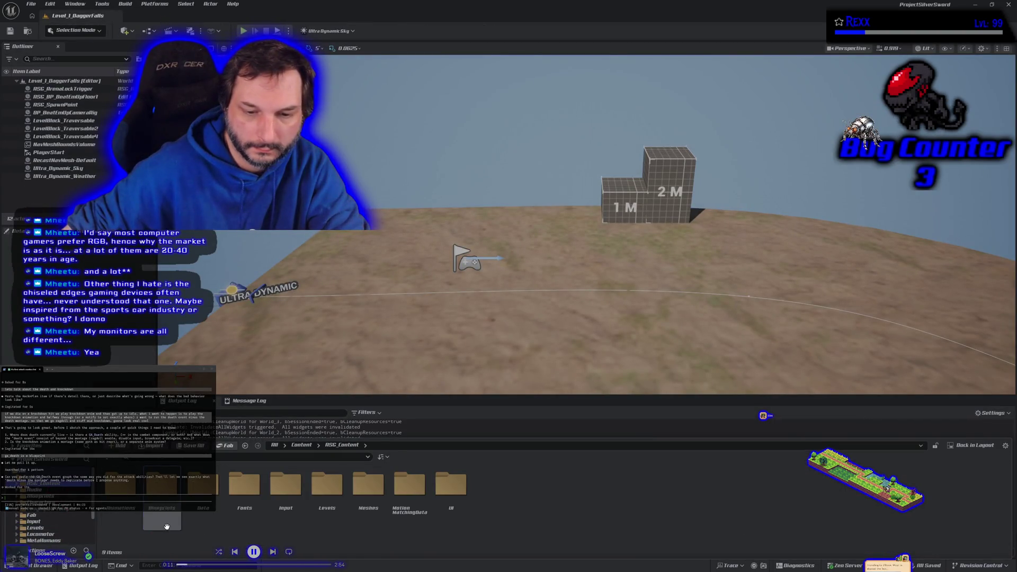
double_click(166, 526)
double_click(127, 511)
double_click(131, 515)
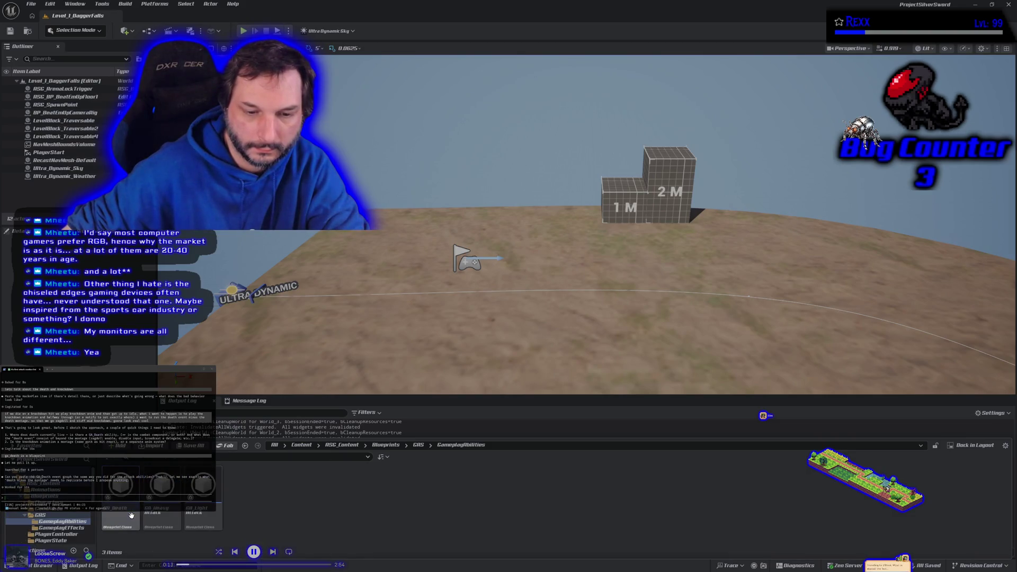
double_click(131, 515)
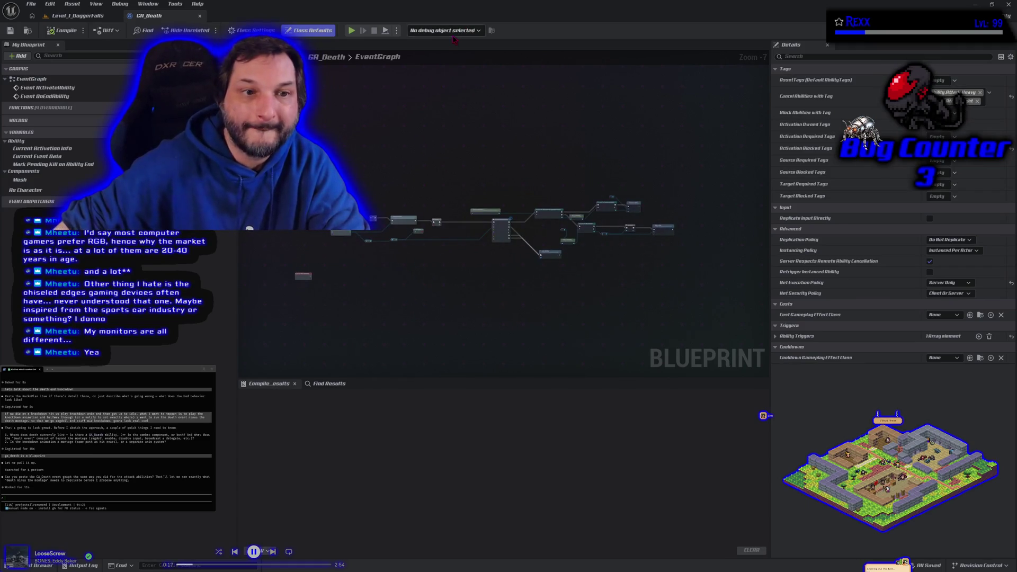
- Zoom and pan through the GA_Death event graph nodes, then deselect Class Defaults
scroll(392, 228, up, 5)
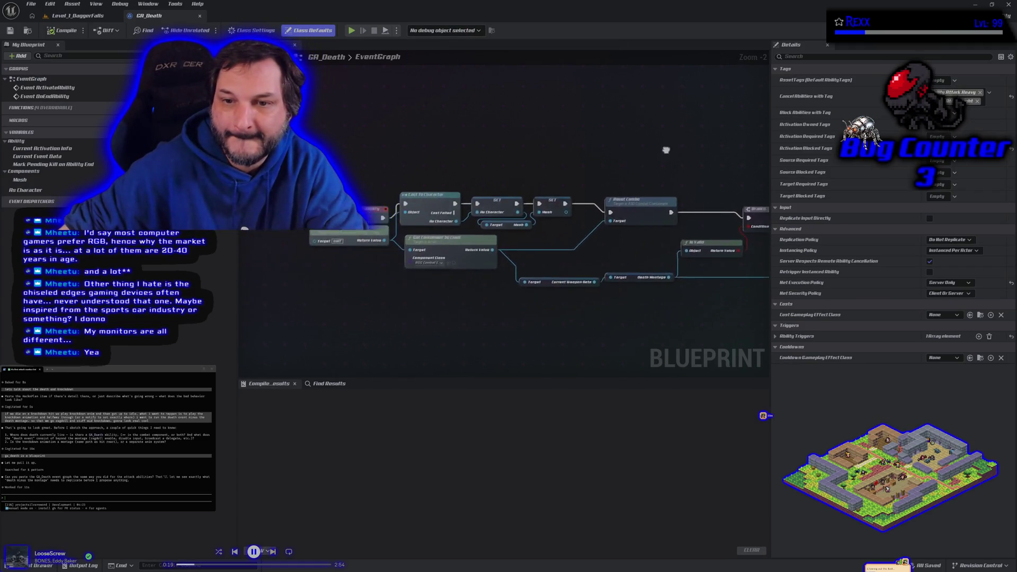
mouse_move(666, 150)
mouse_down()
mouse_move(420, 143)
mouse_move(239, 95)
mouse_move(610, 94)
mouse_move(639, 73)
mouse_up()
scroll(377, 170, down, 5)
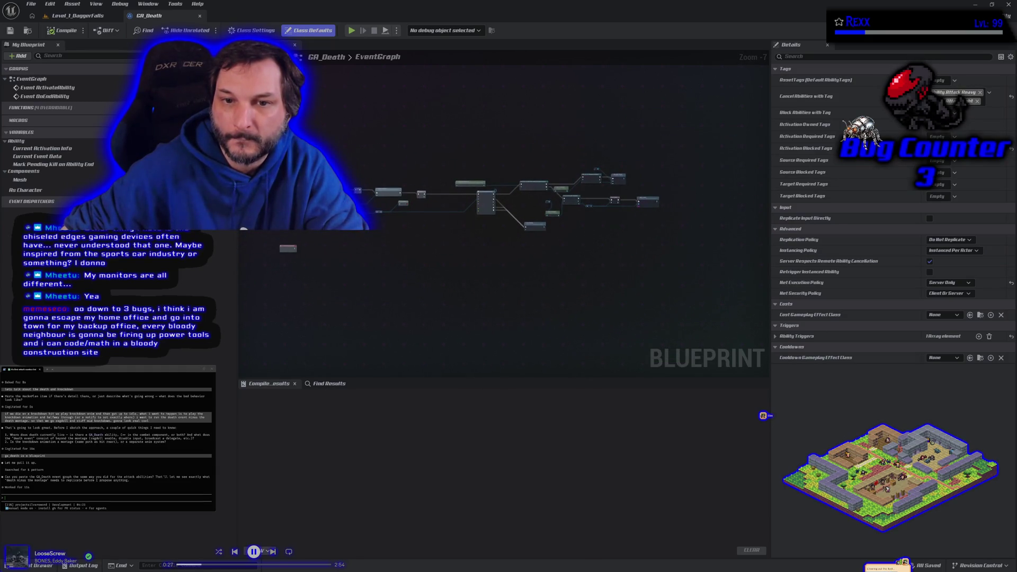
click(501, 200)
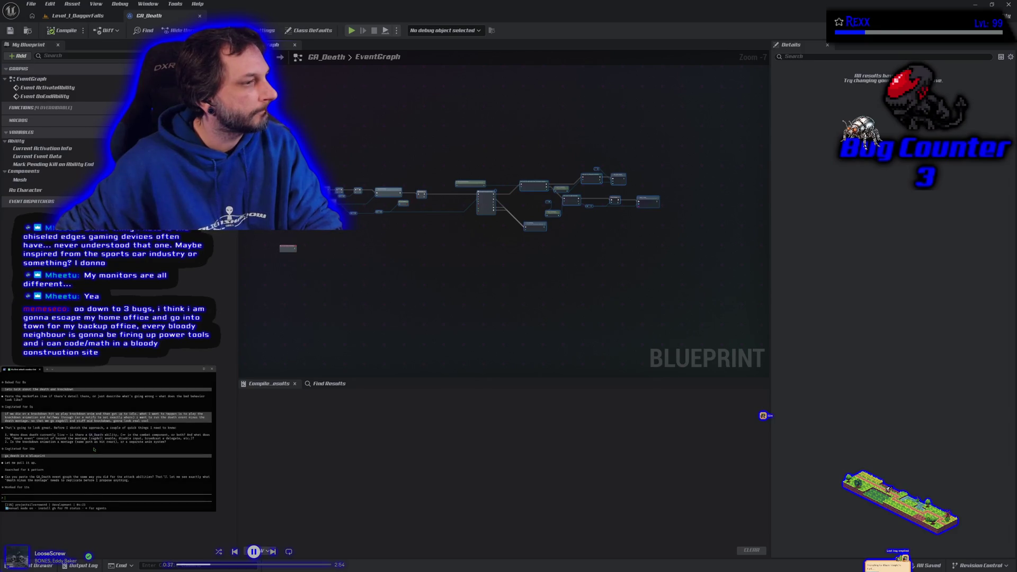
- Paste the copied GA_Death blueprint nodes into Claude Code and send them for review
key(ctrl+v)
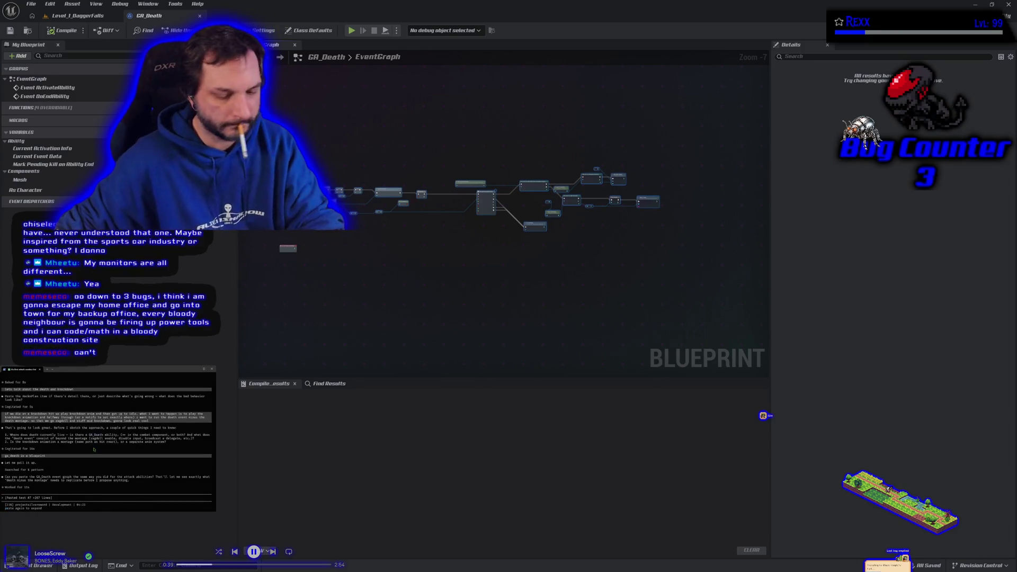
key(Return)
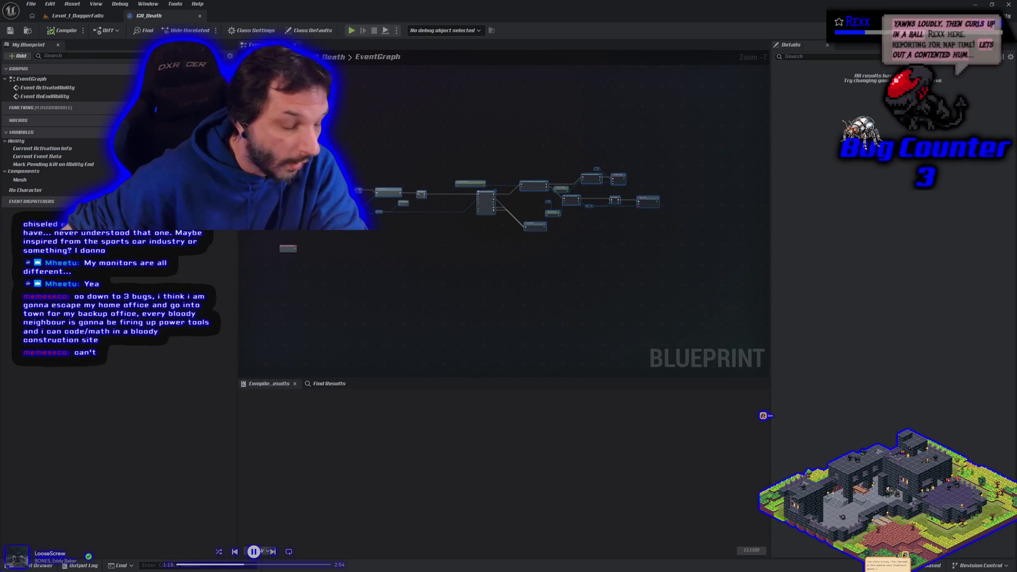
scroll(356, 263, up, 1)
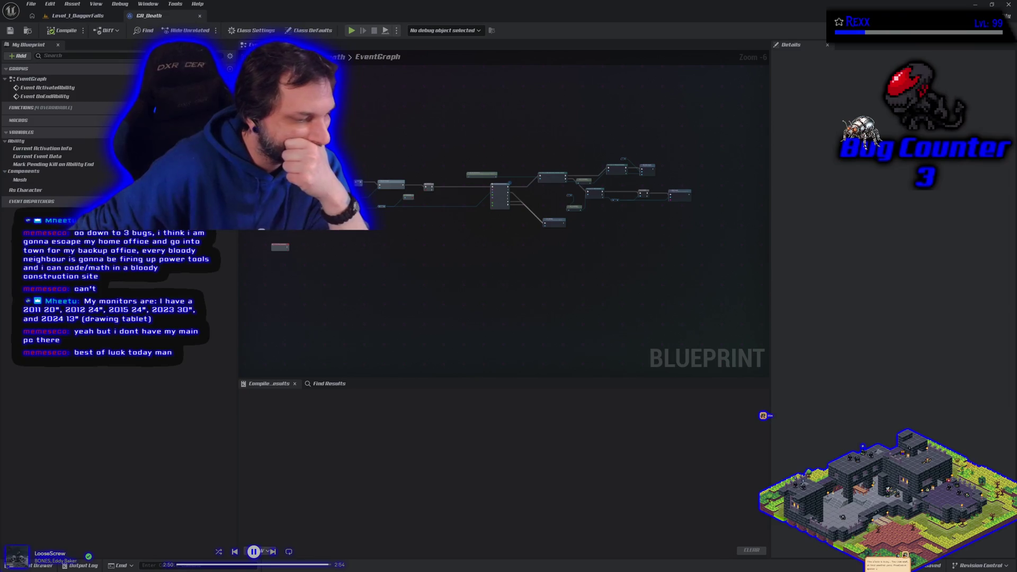
key(alt+Tab)
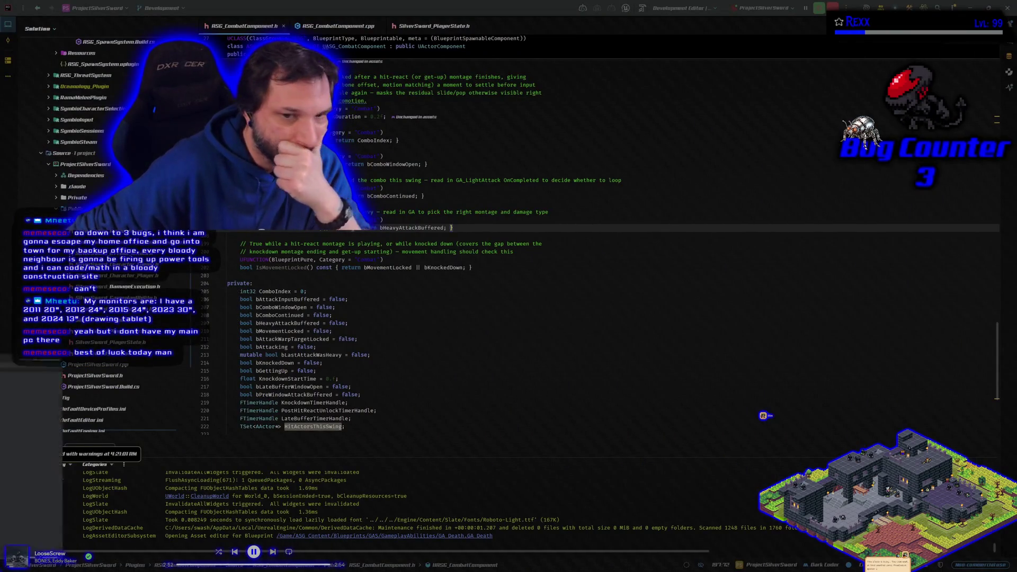
key(alt+Tab)
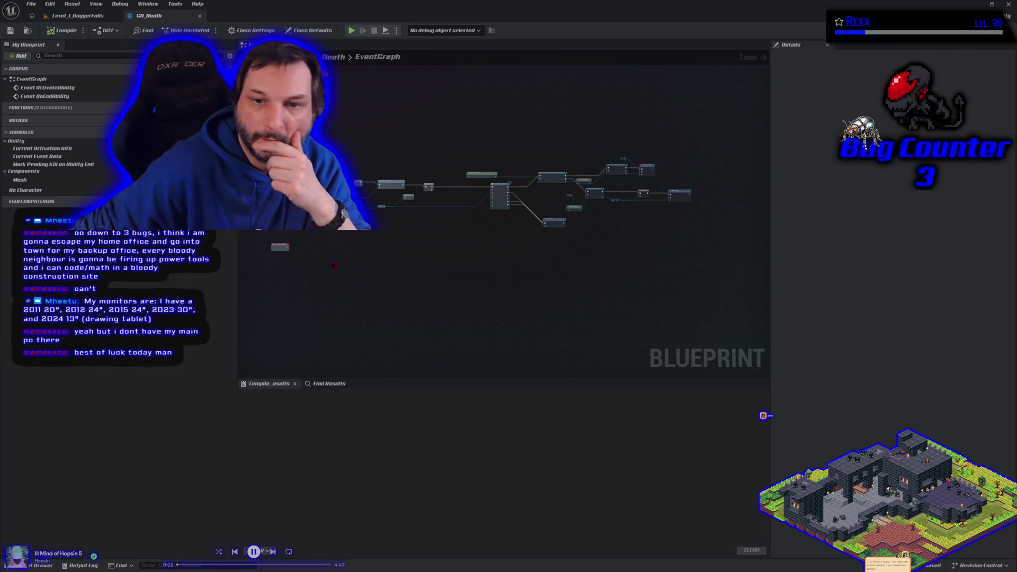
scroll(379, 296, up, 4)
scroll(401, 303, down, 3)
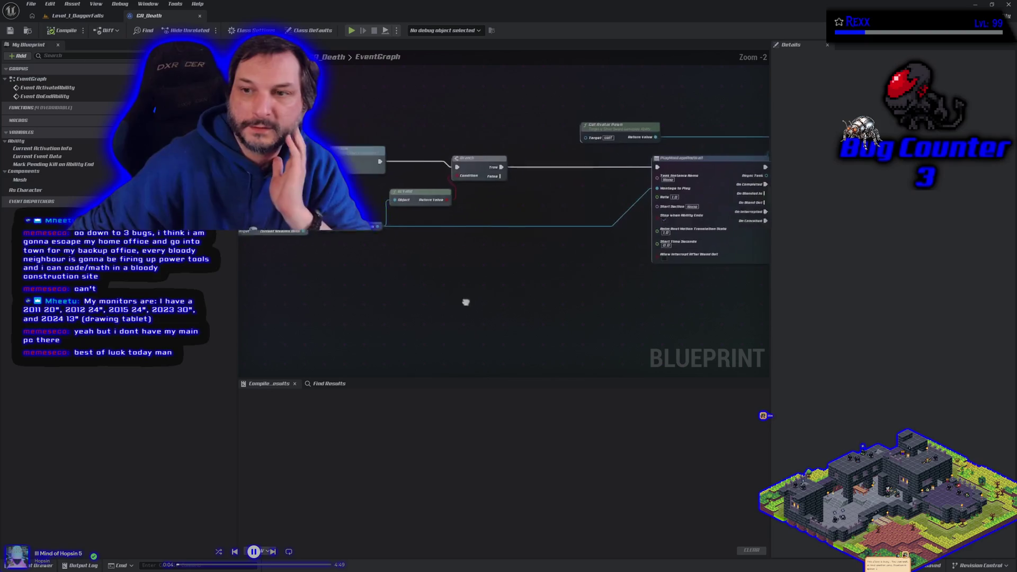
scroll(359, 249, up, 1)
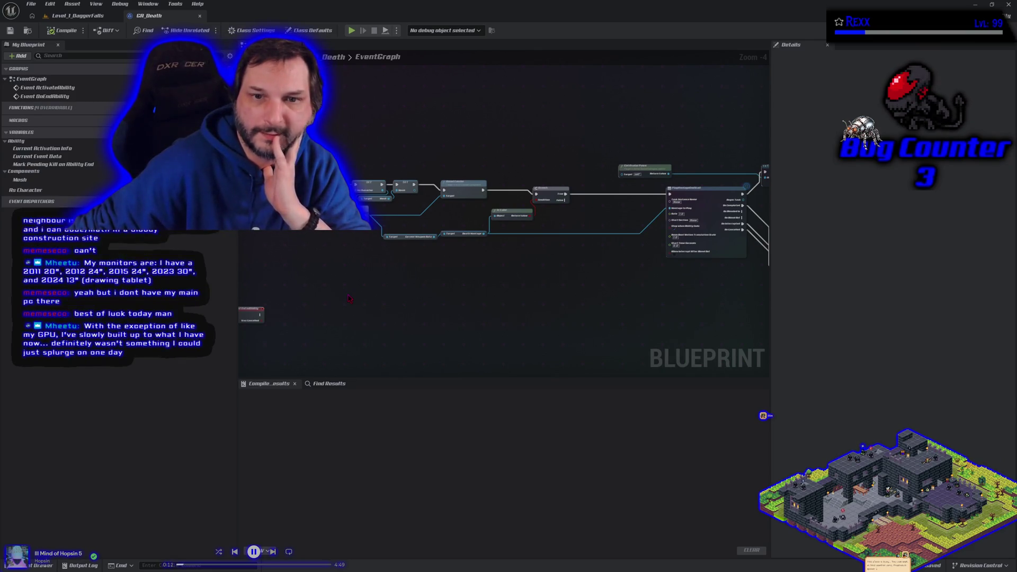
mouse_move(449, 285)
mouse_down()
mouse_move(279, 282)
mouse_move(250, 271)
mouse_up()
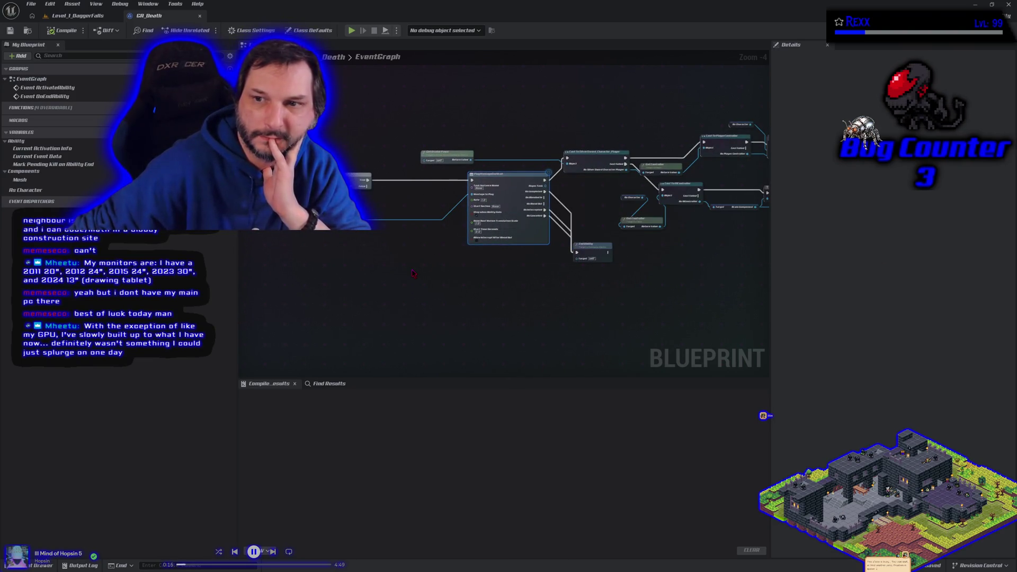
scroll(481, 268, down, 1)
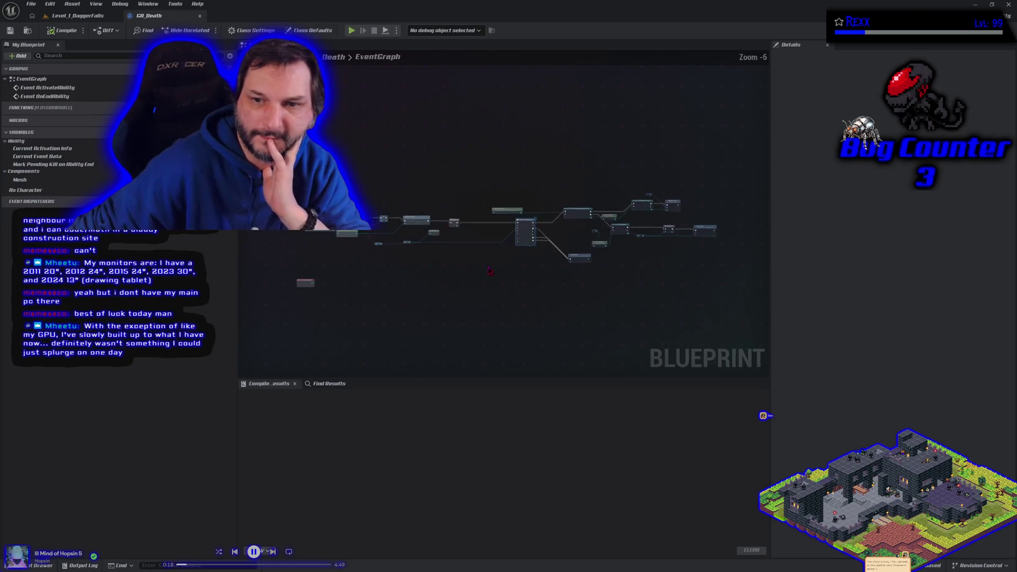
drag(489, 271, 568, 280)
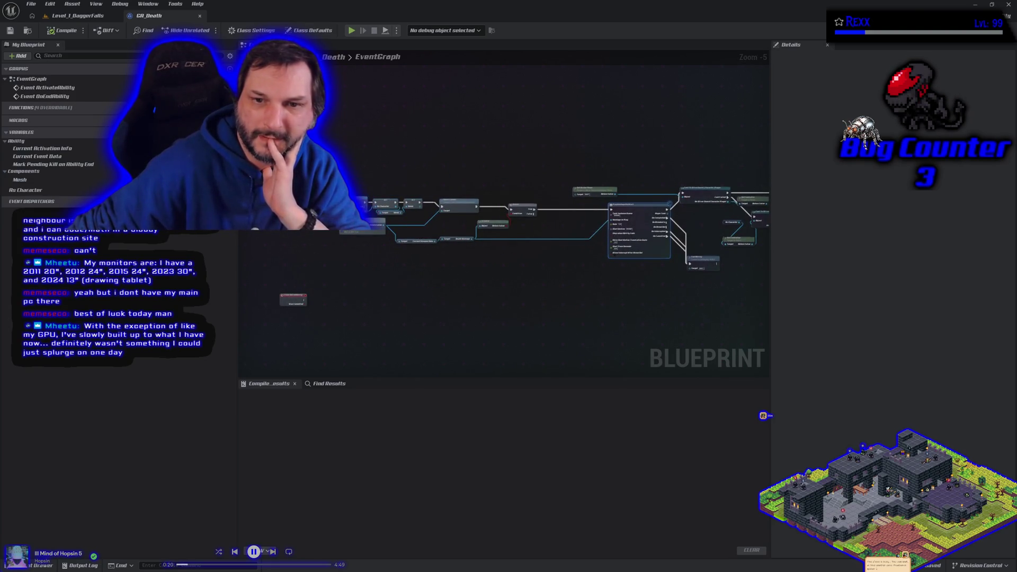
drag(463, 297, 404, 270)
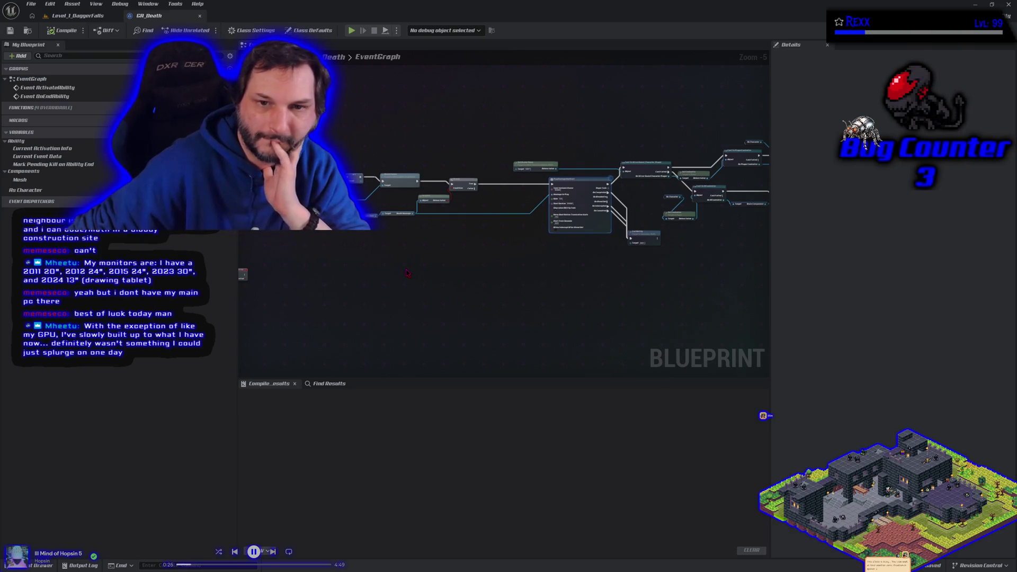
drag(407, 273, 433, 273)
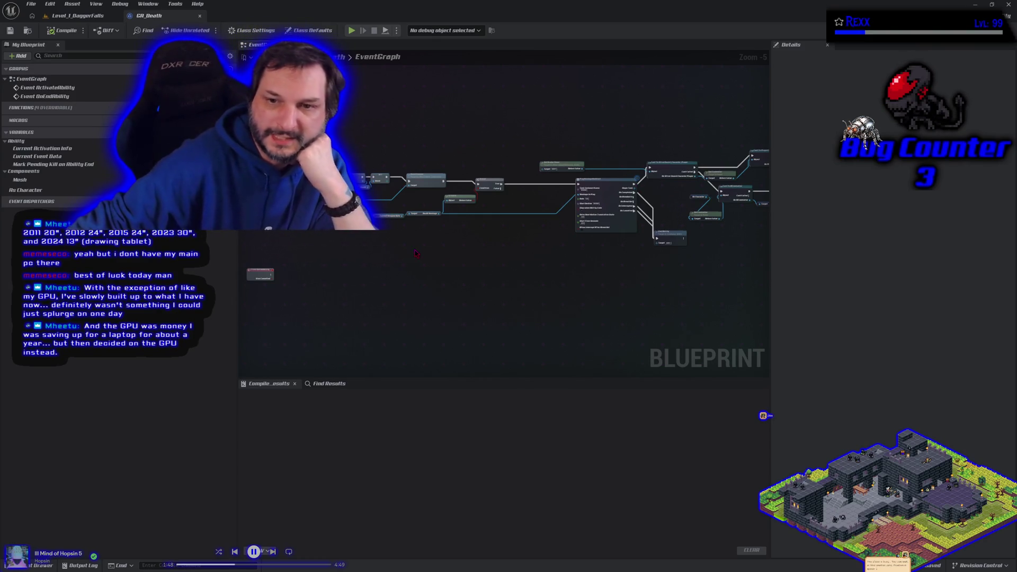
- Shift the GA_Death graph left and drag the Details splitter right to enlarge the graph
mouse_move(585, 266)
mouse_down()
mouse_move(554, 298)
mouse_move(577, 279)
mouse_move(550, 266)
mouse_up()
drag(771, 247, 880, 240)
mouse_move(446, 271)
mouse_down()
mouse_move(491, 293)
mouse_move(477, 286)
mouse_up()
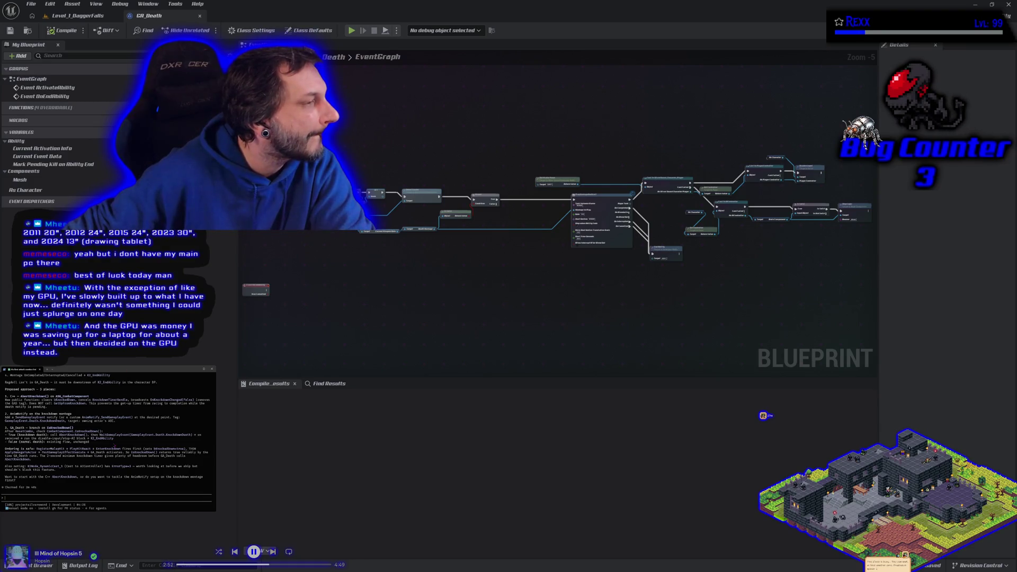
scroll(107, 432, up, 1)
scroll(114, 446, up, 3)
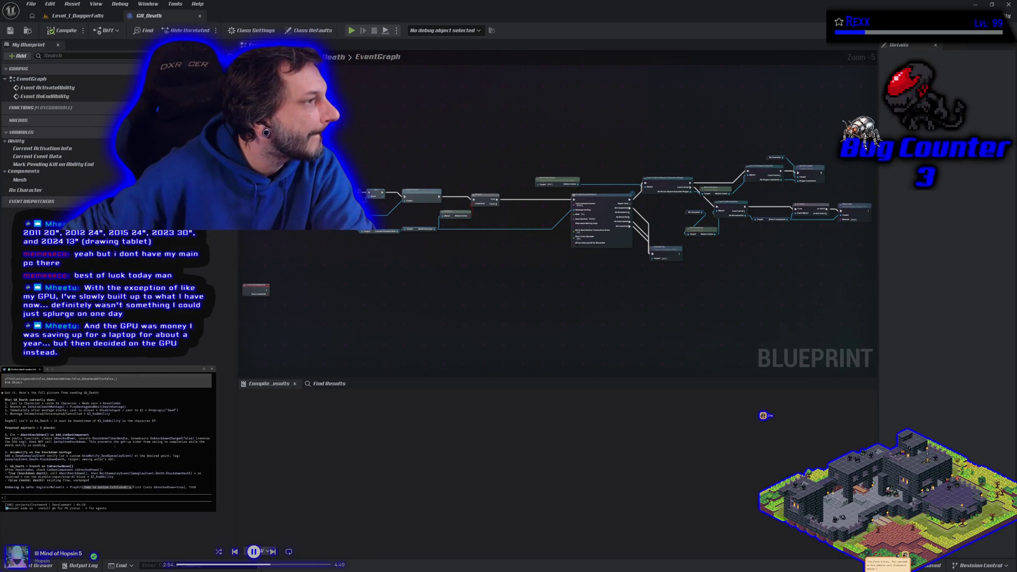
scroll(114, 445, down, 1)
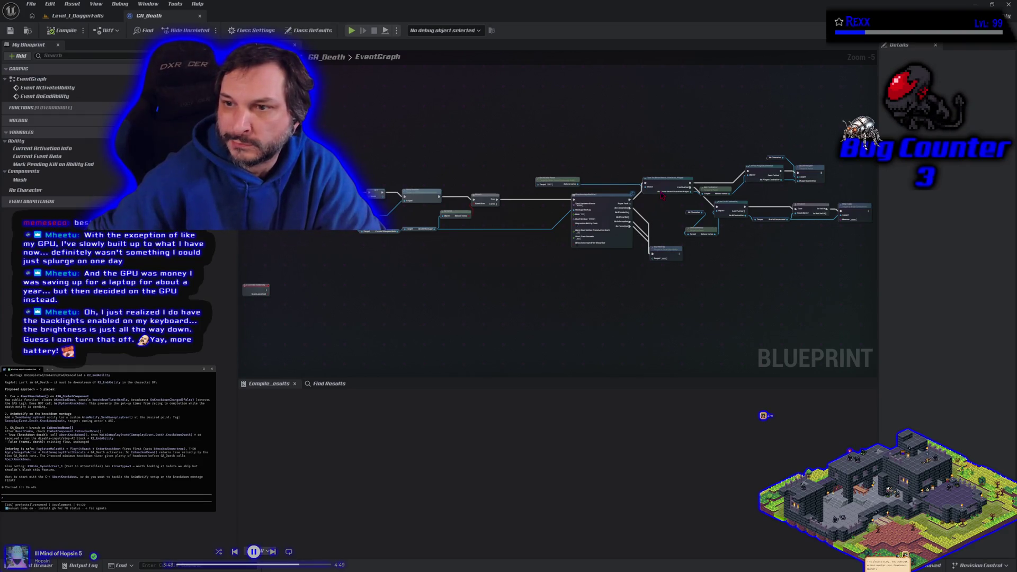
- Zoom GA_Death to 1:1, pan to the controller casts, and select Cast To AIController
scroll(662, 196, up, 6)
drag(662, 196, 494, 234)
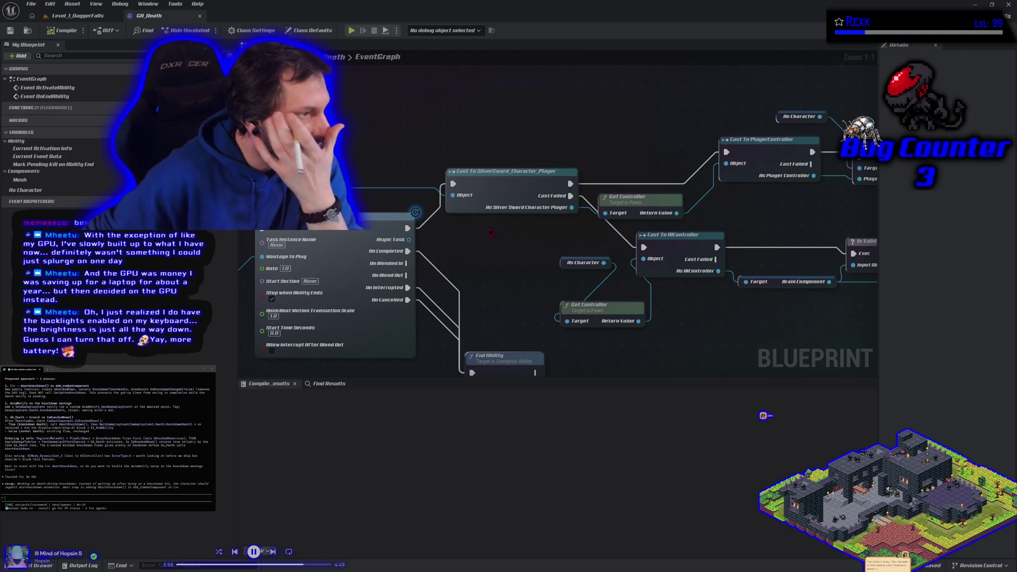
click(691, 250)
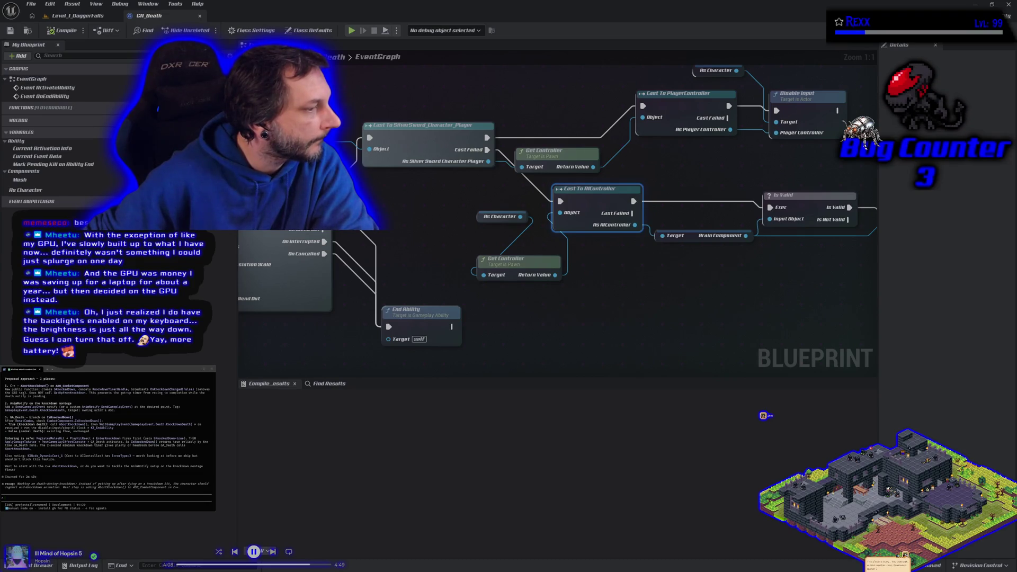
- Ask Claude Code what is wrong with the Cast To AIController step in GA_Death
text(first what is wrong with cast to aicontroll)
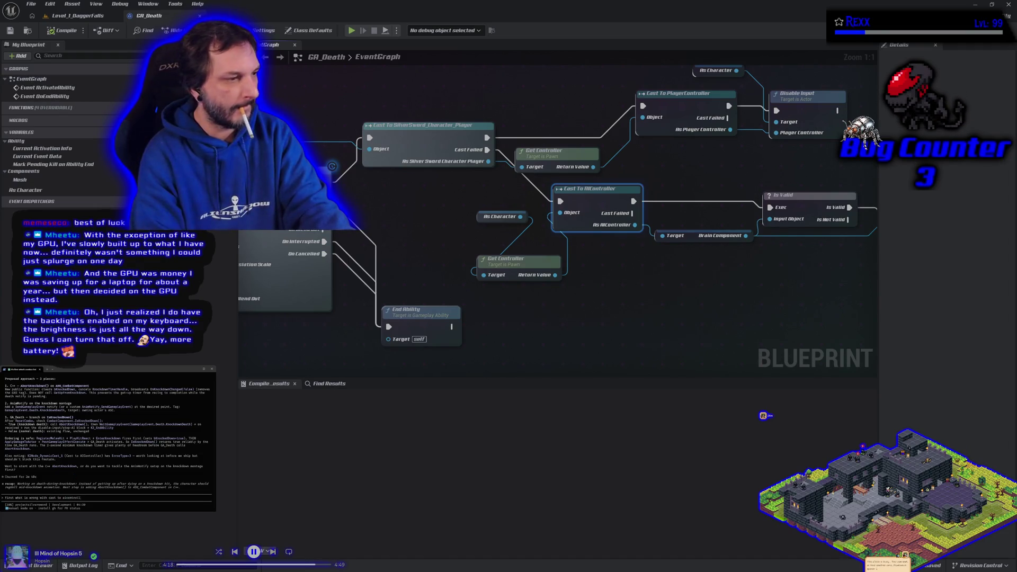
key(Return)
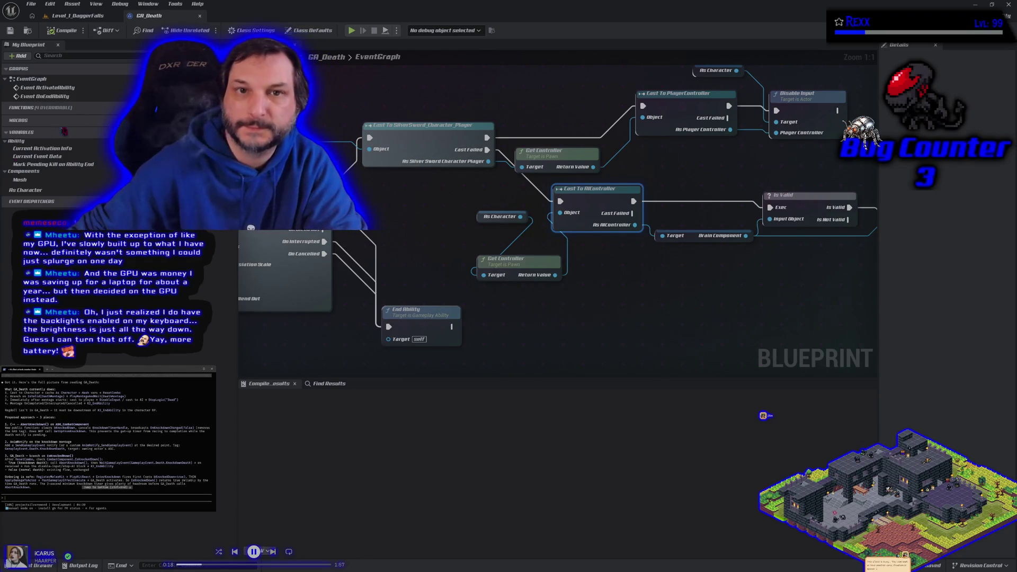
key(ctrl+space)
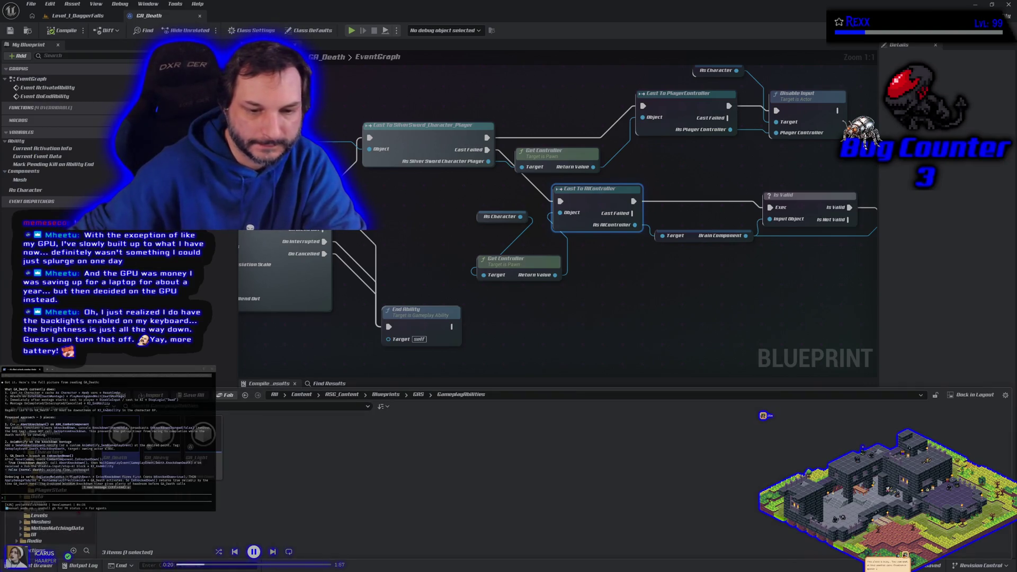
- Open BP_SilverSword_Player from the Characters > Players folder
click(50, 471)
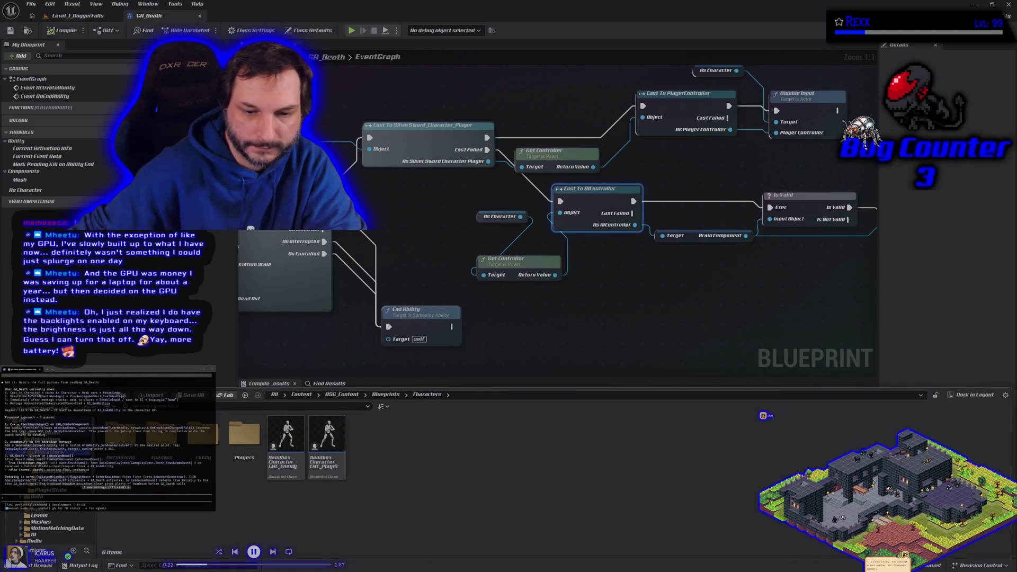
double_click(244, 435)
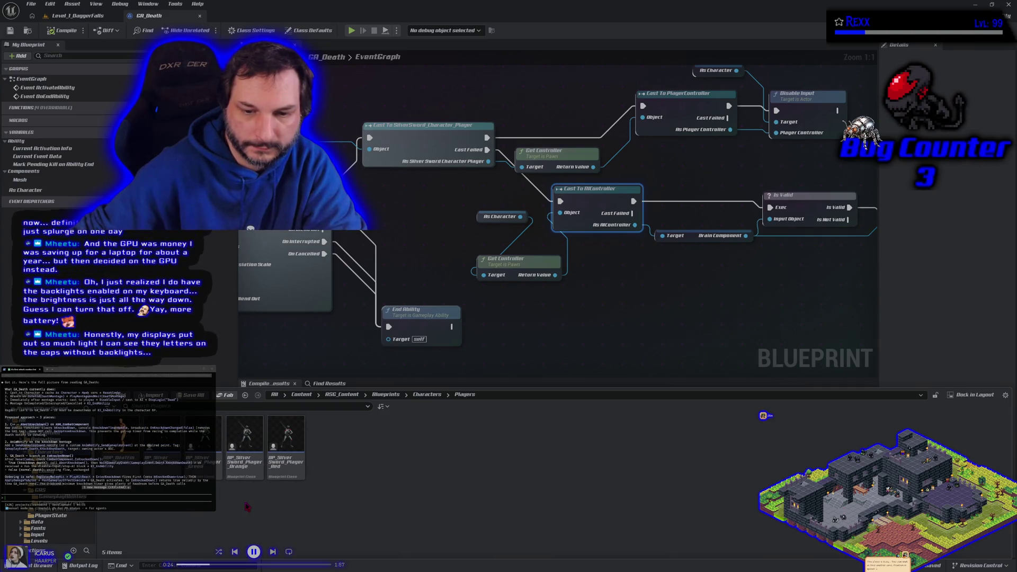
double_click(162, 440)
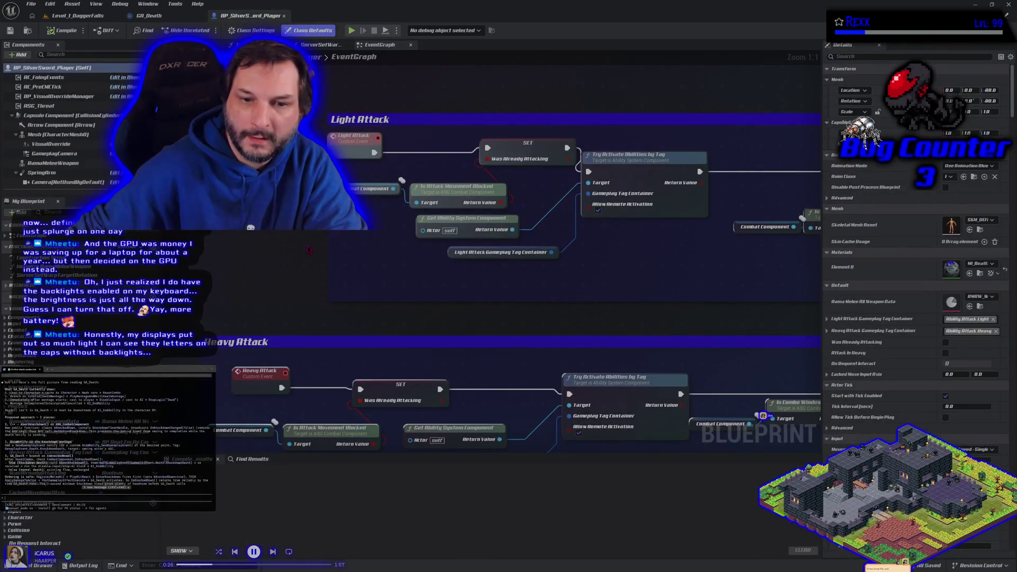
scroll(309, 250, down, 5)
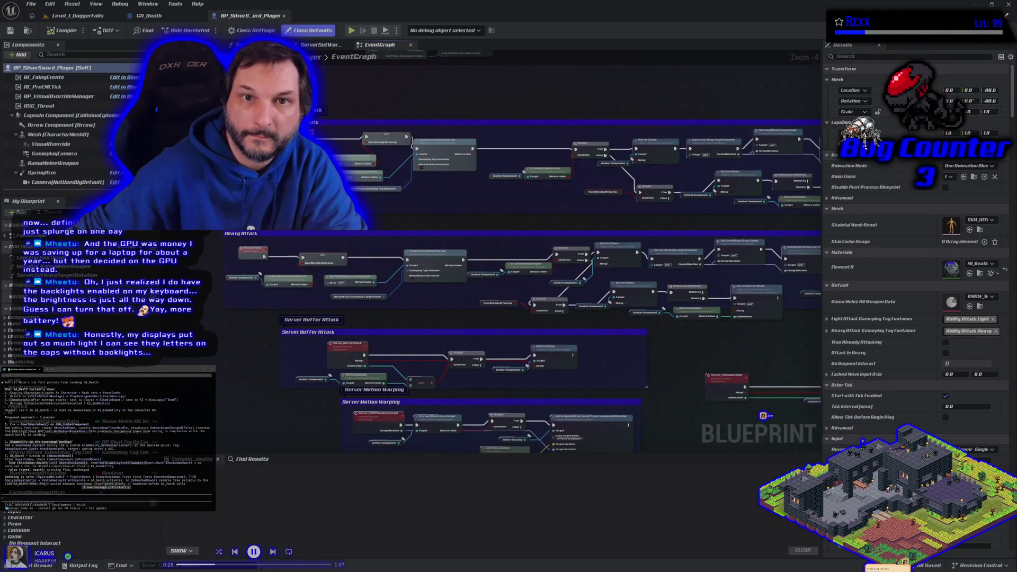
- Open BP_SilverSword_Enemy from Enemies, look over its event graph, then close it
click(42, 566)
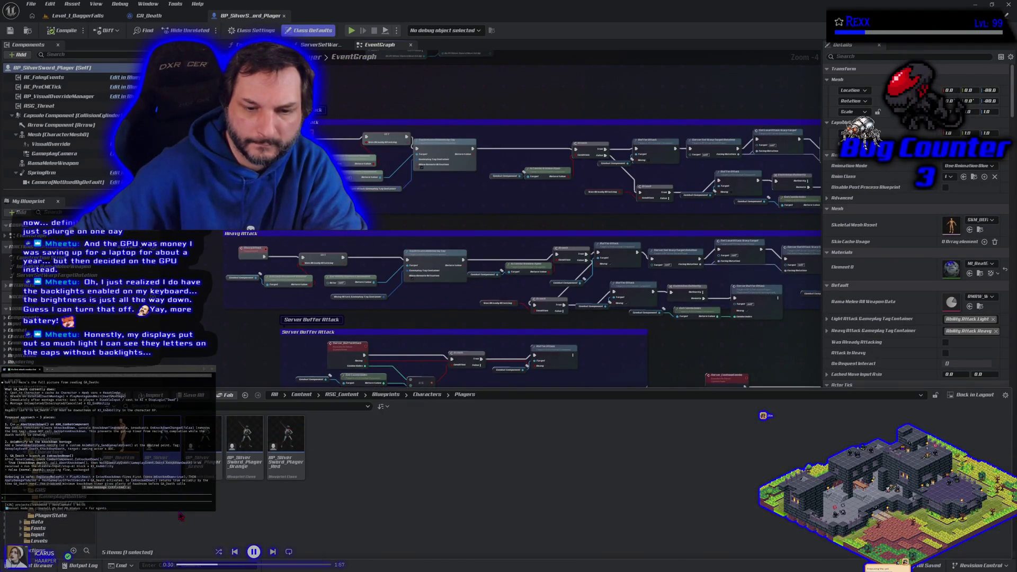
click(159, 477)
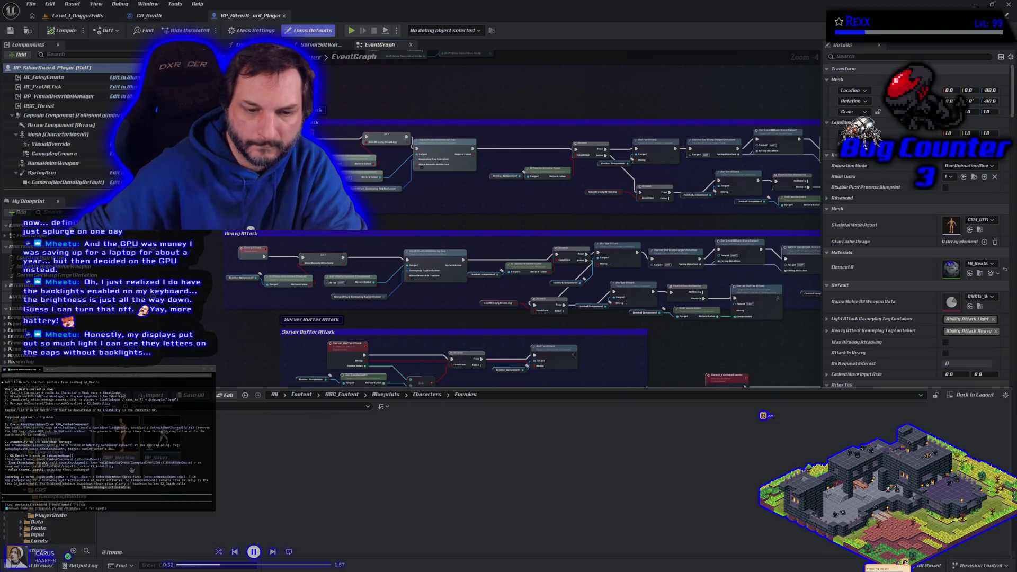
double_click(159, 475)
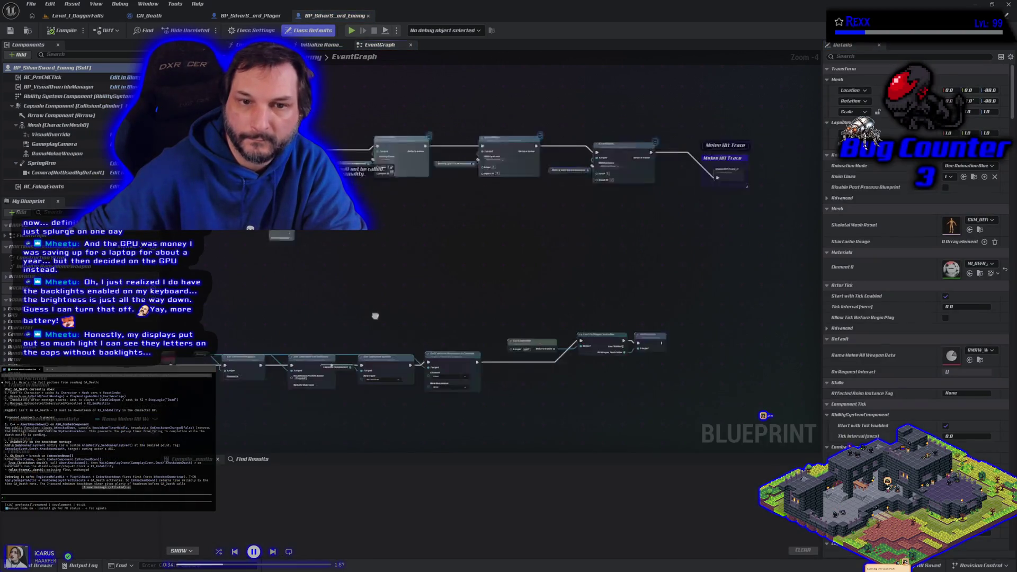
mouse_move(461, 249)
mouse_down()
mouse_move(341, 357)
mouse_move(352, 359)
mouse_move(413, 301)
mouse_up()
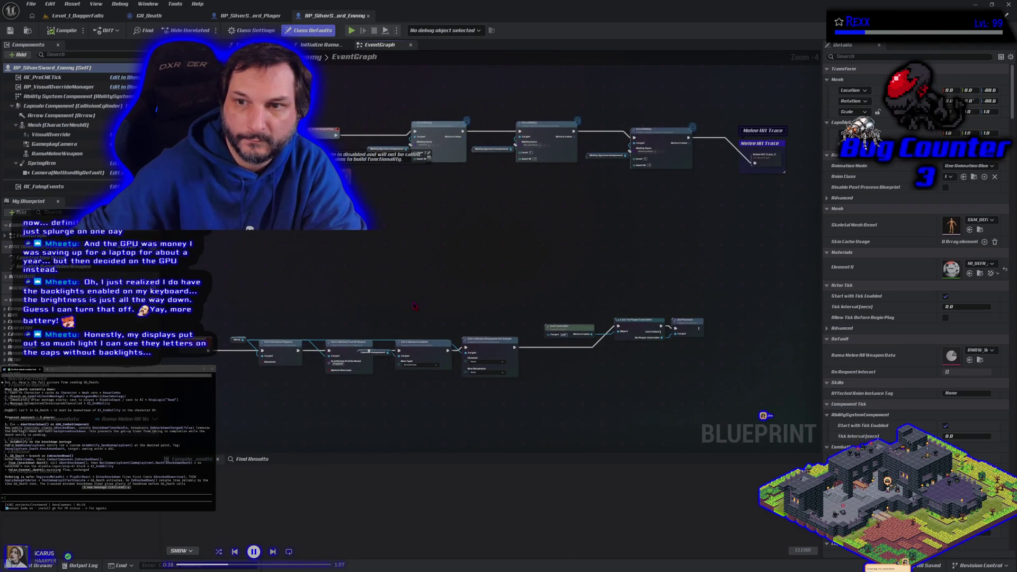
click(249, 15)
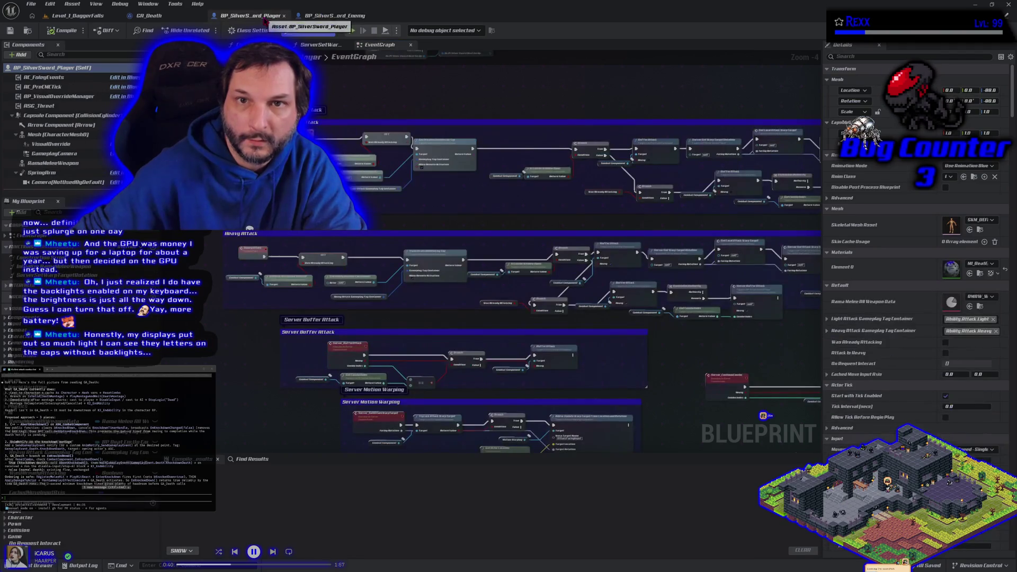
click(370, 15)
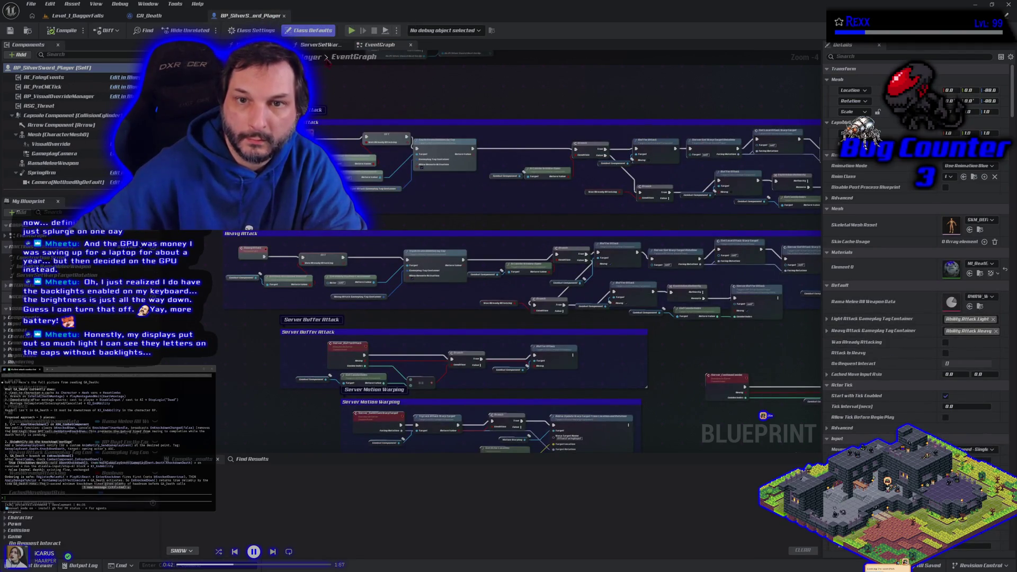
- Compare GA_Death's earlier nodes with the player blueprint's Get Up From Prone section
scroll(312, 301, down, 4)
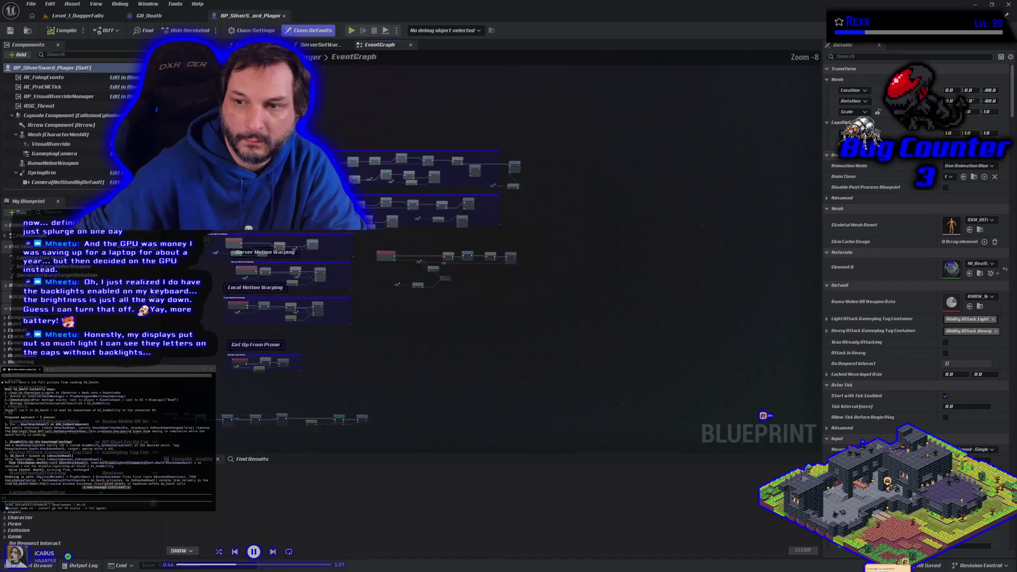
scroll(228, 291, up, 5)
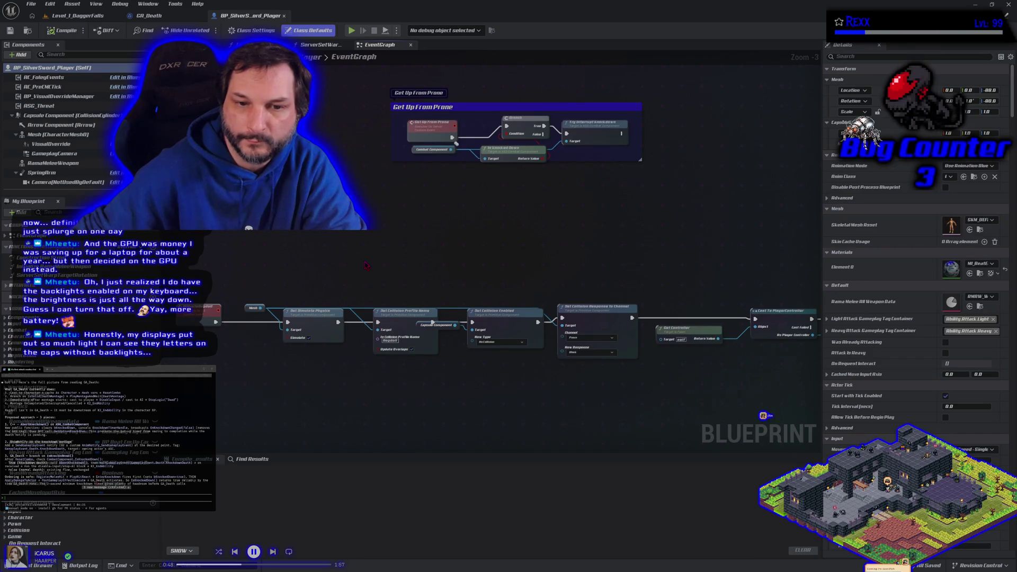
scroll(365, 265, down, 1)
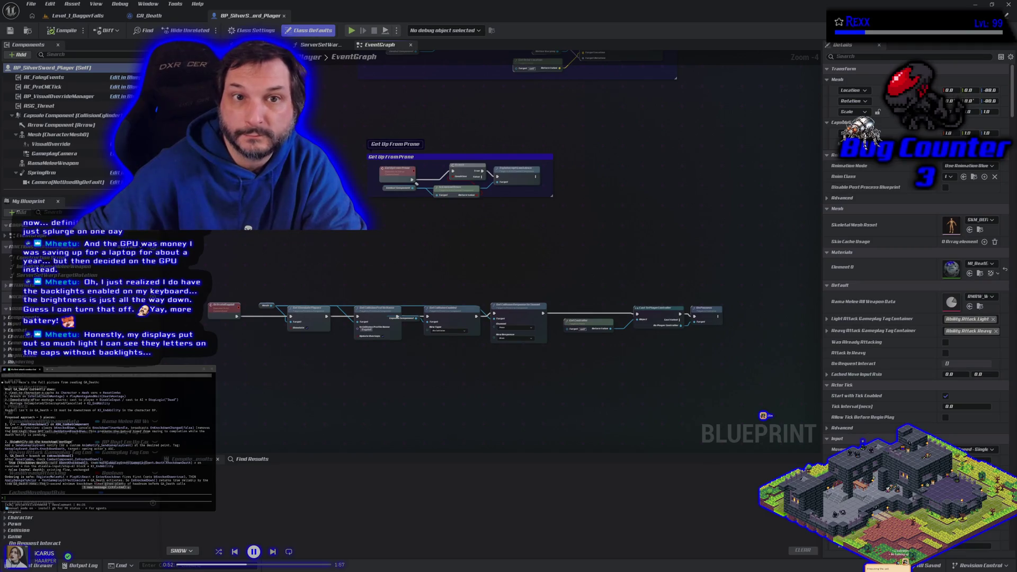
click(148, 16)
scroll(376, 289, up, 3)
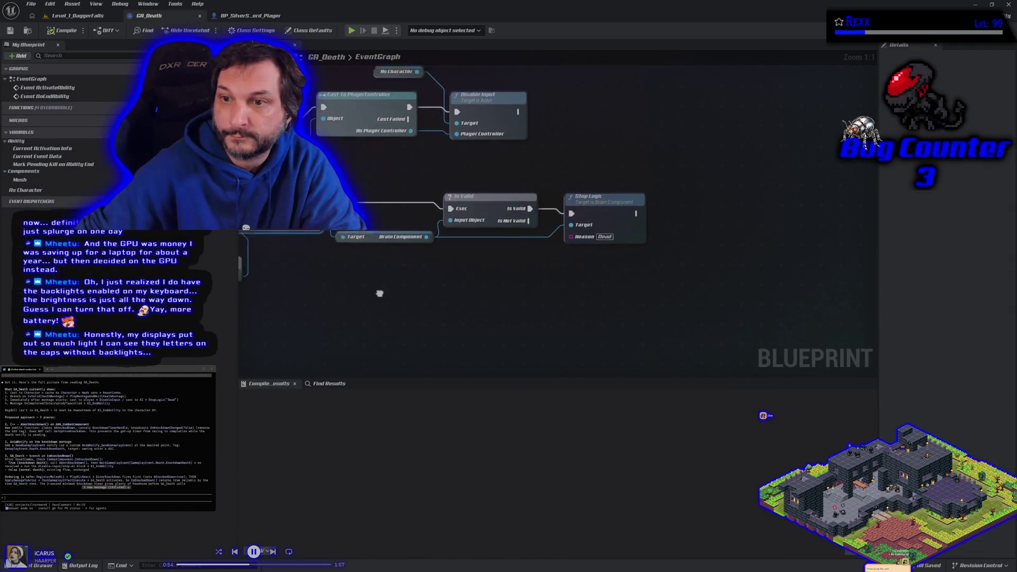
scroll(680, 309, down, 1)
mouse_move(369, 355)
mouse_down()
mouse_move(684, 254)
mouse_move(915, 226)
mouse_up()
scroll(435, 296, down, 4)
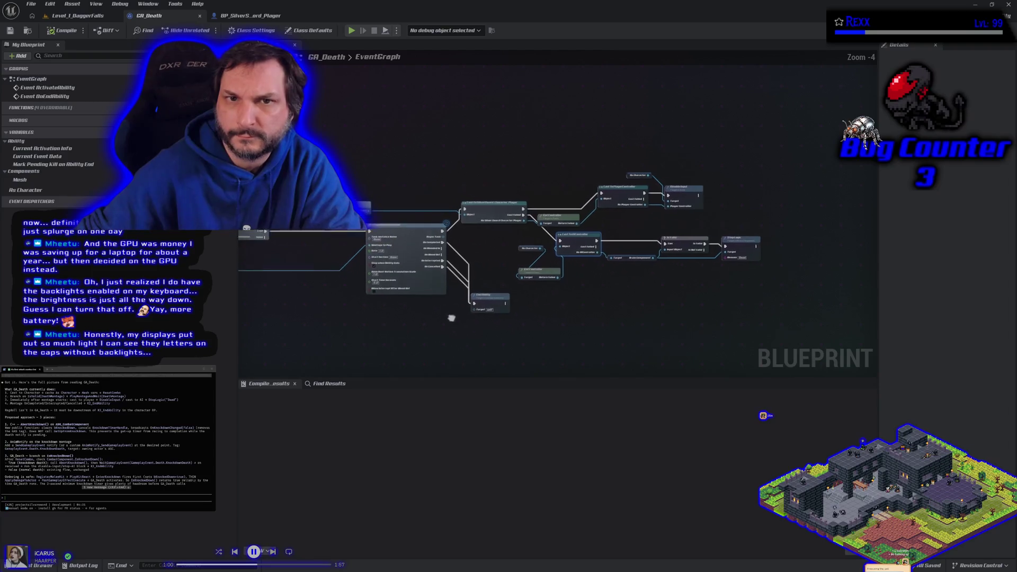
click(269, 17)
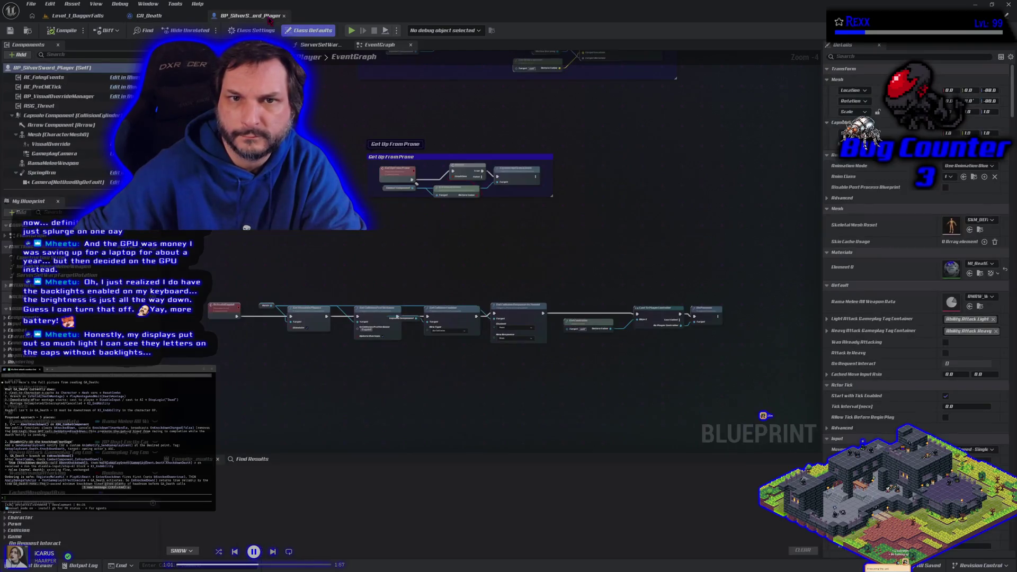
- Find ActivateRagdoll references by name across all blueprints and select the ABP_BeatEmUp_Player result
click(224, 309)
right_click(233, 312)
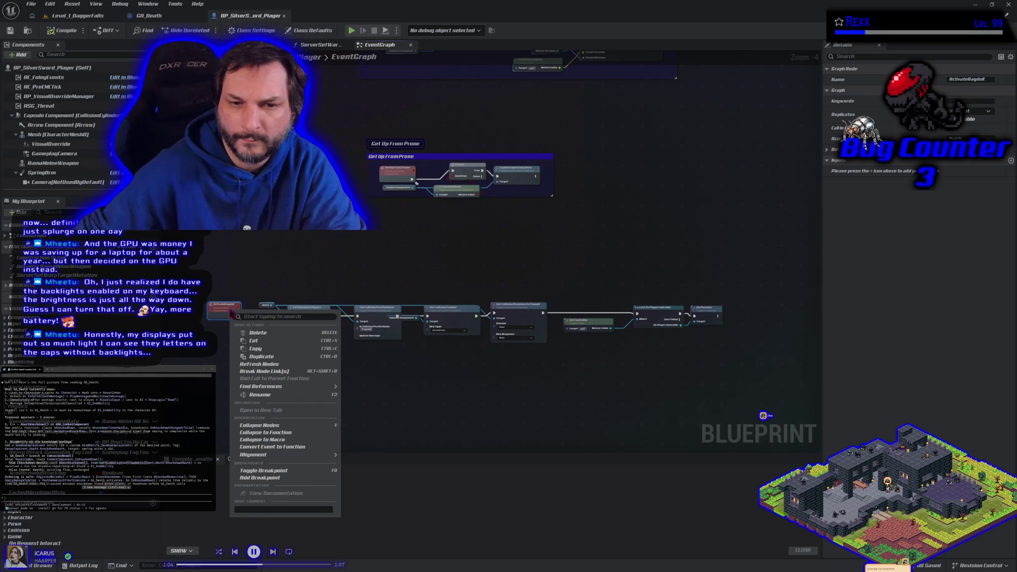
mouse_move(297, 386)
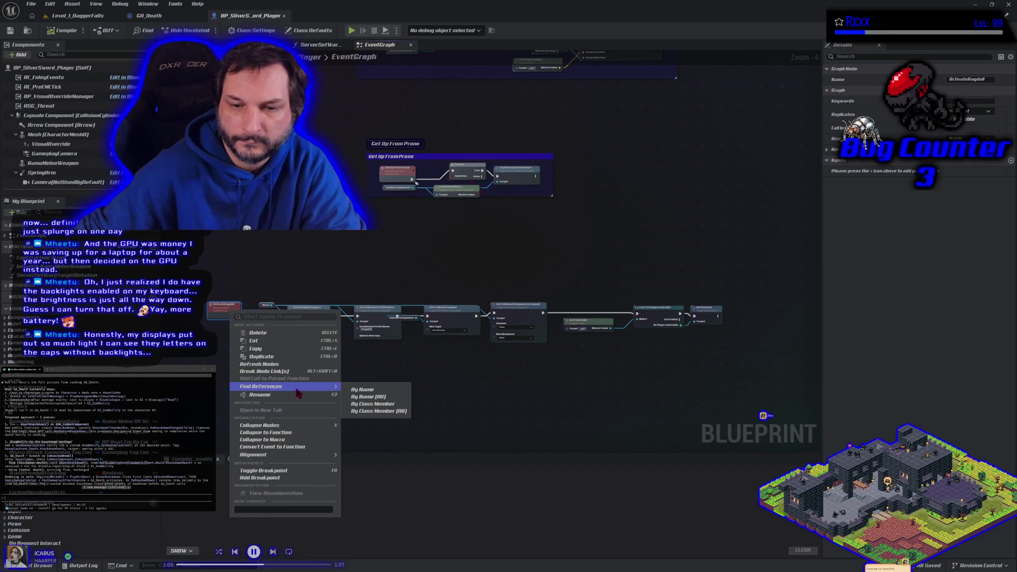
click(365, 392)
click(746, 471)
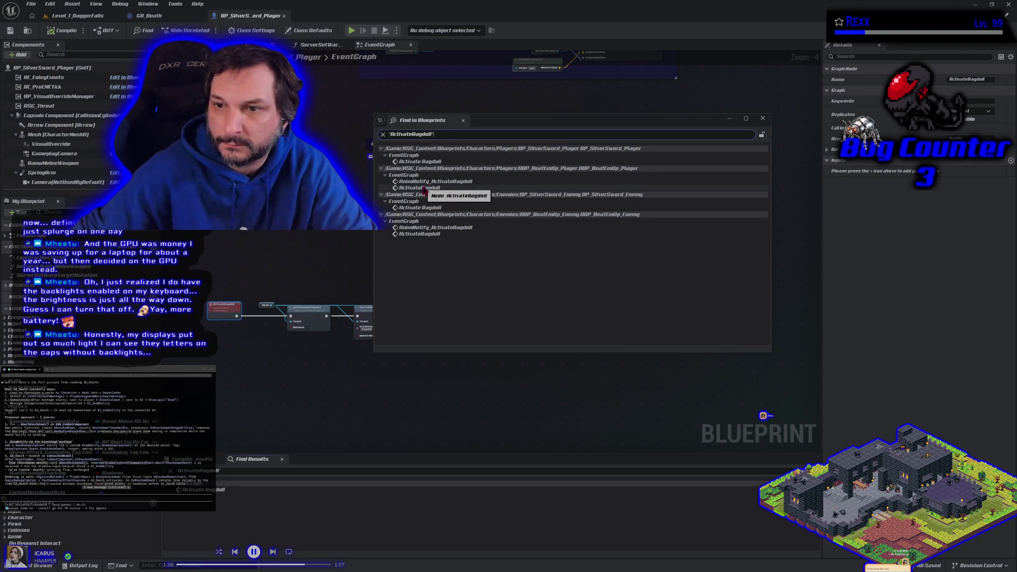
click(424, 188)
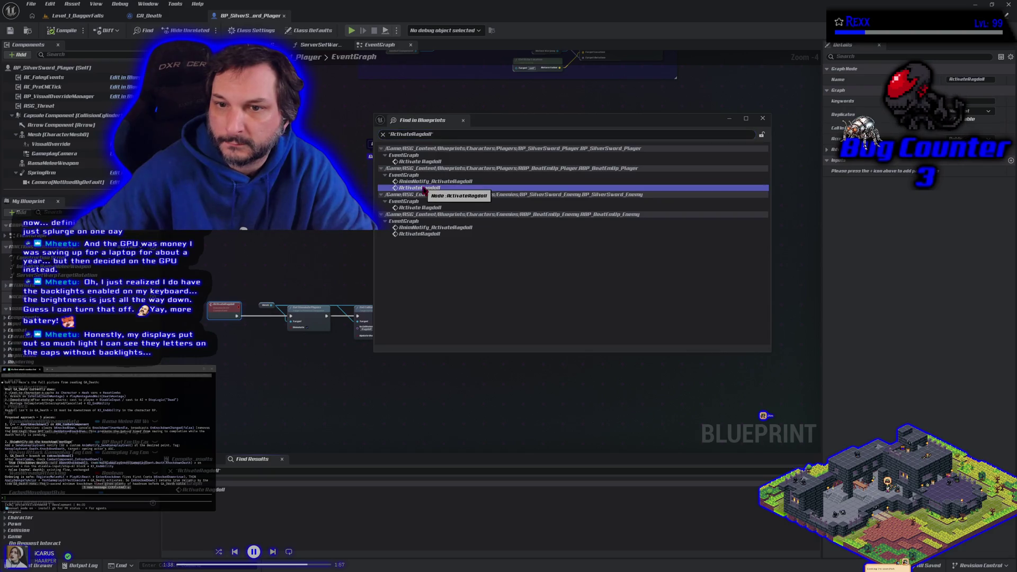
- Inspect ABP_BeatEmUp_Player's AnimNotify_ActivateRagdoll calling Activate Ragdoll, then return to GA_Death
double_click(425, 190)
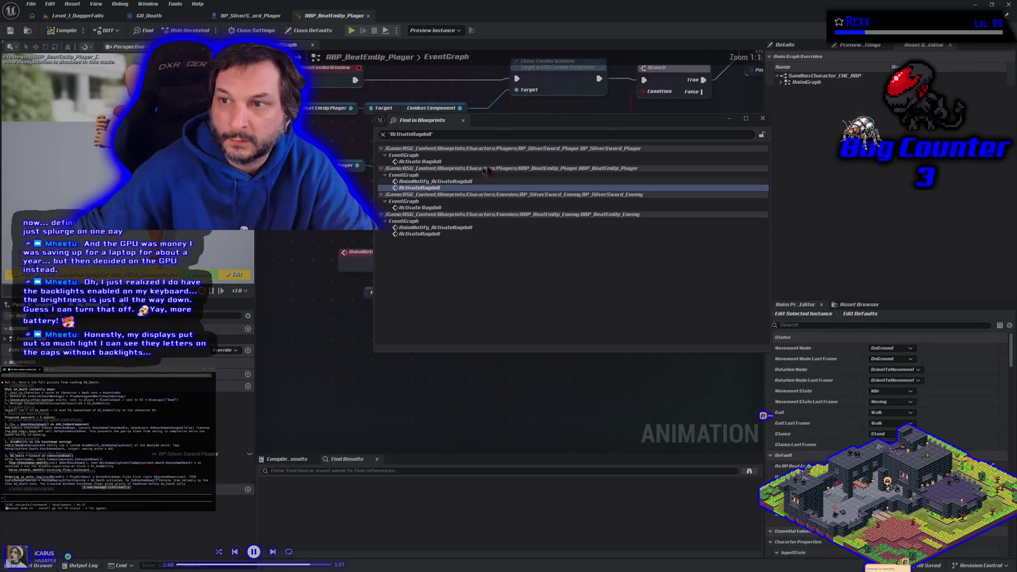
click(763, 123)
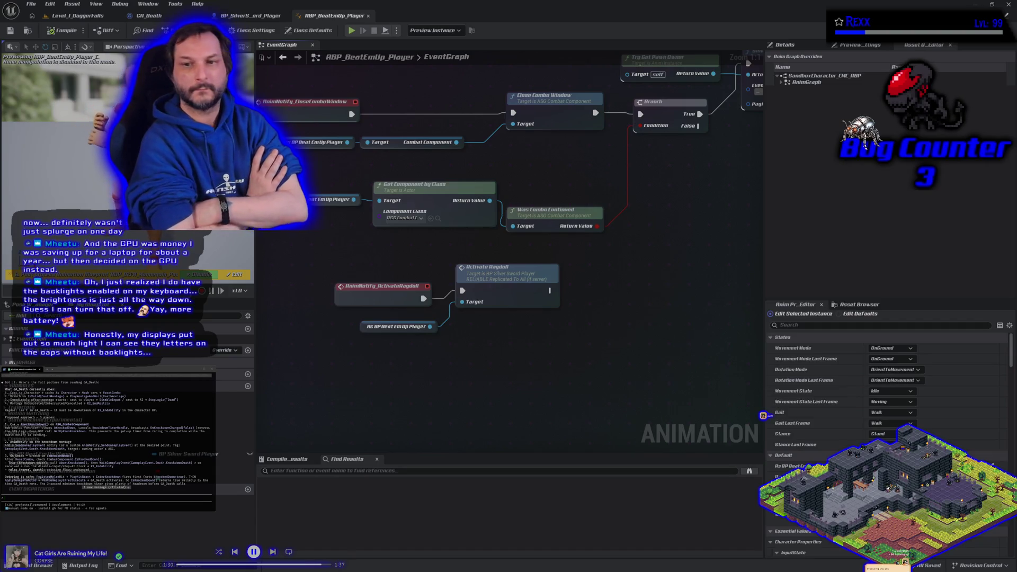
click(149, 15)
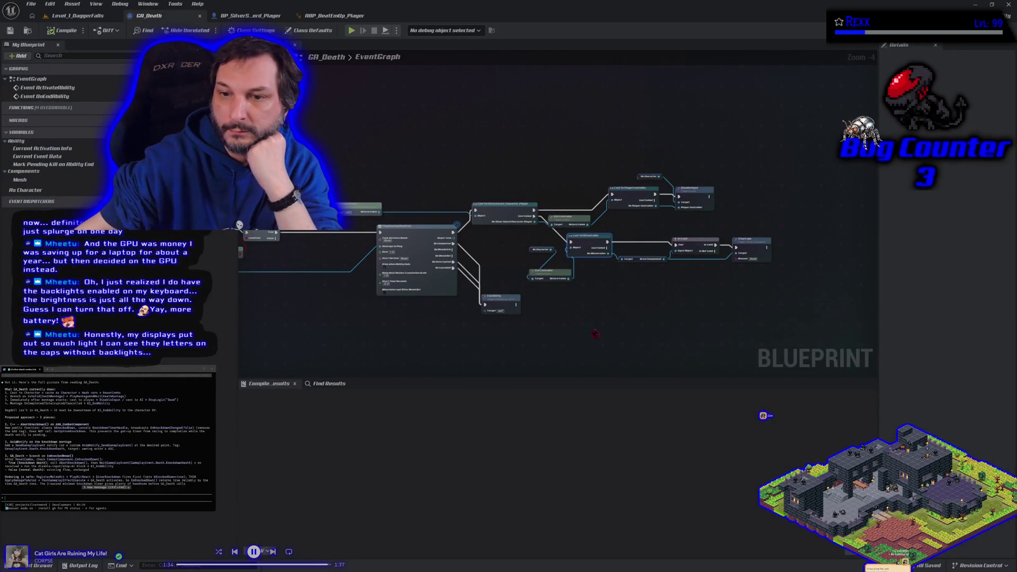
mouse_move(542, 346)
mouse_down()
mouse_move(582, 360)
mouse_move(864, 337)
mouse_move(835, 322)
mouse_up()
scroll(431, 258, up, 3)
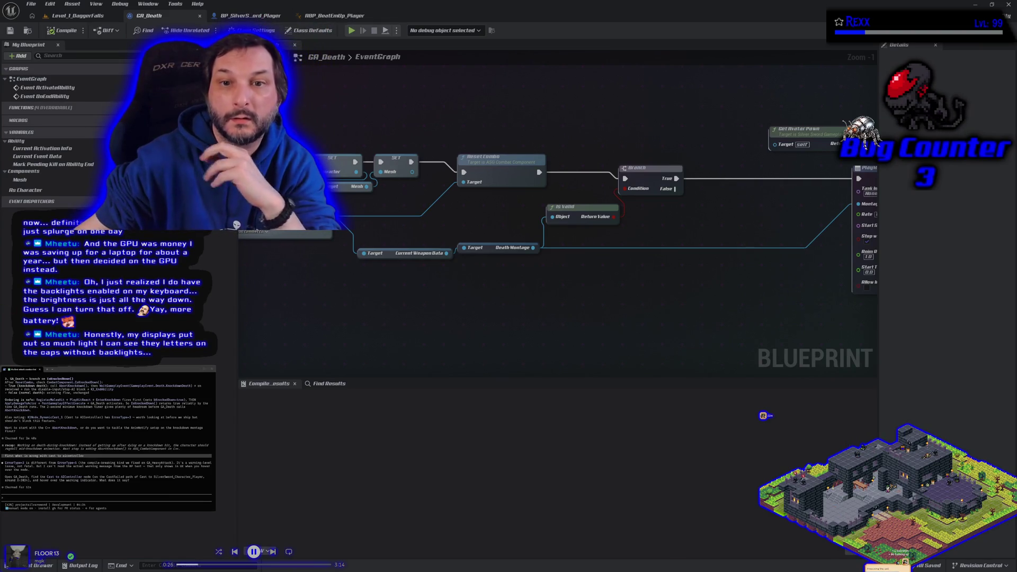
scroll(269, 142, down, 3)
scroll(436, 192, up, 5)
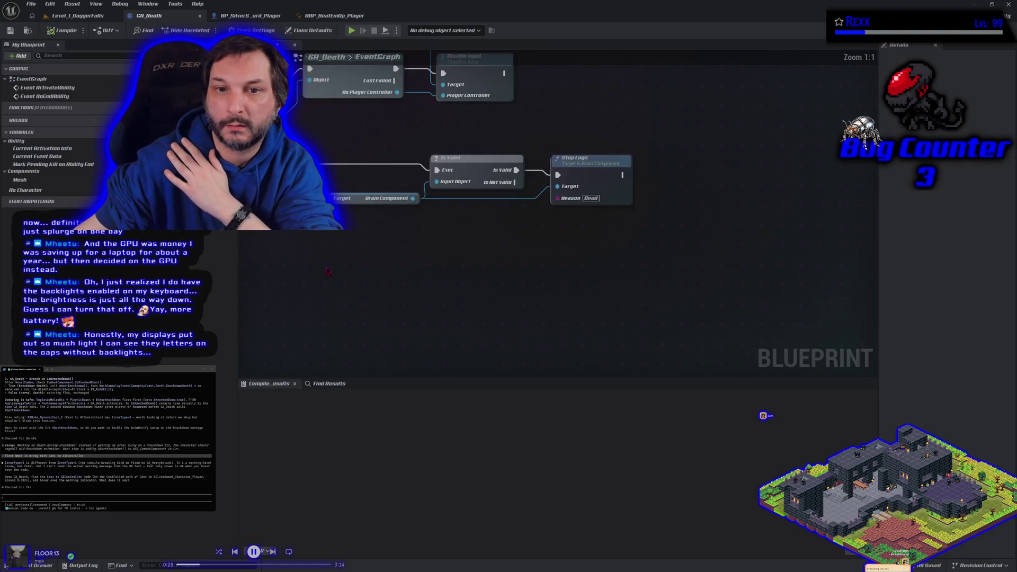
click(426, 192)
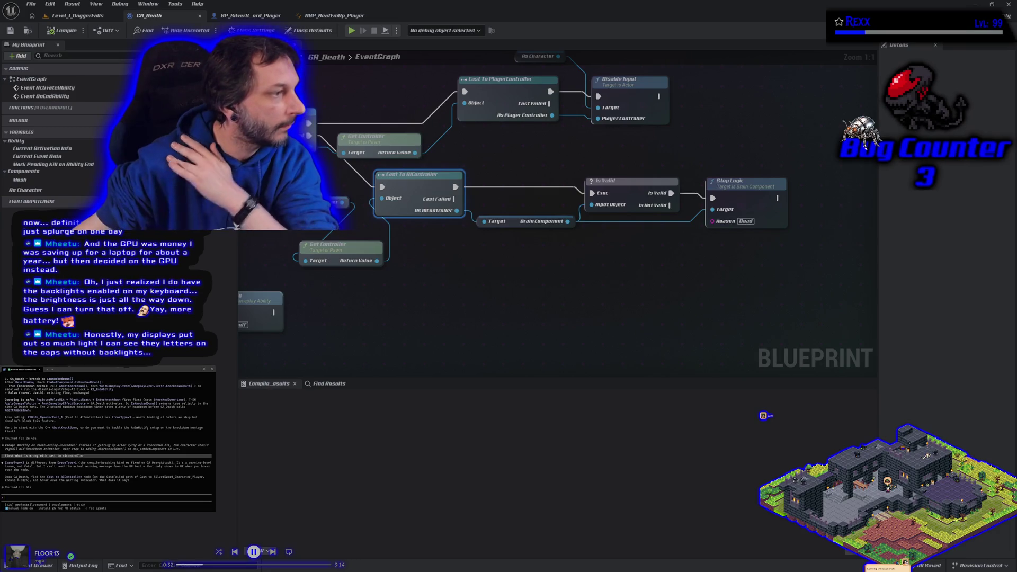
text(there is none it looks fine in the editor)
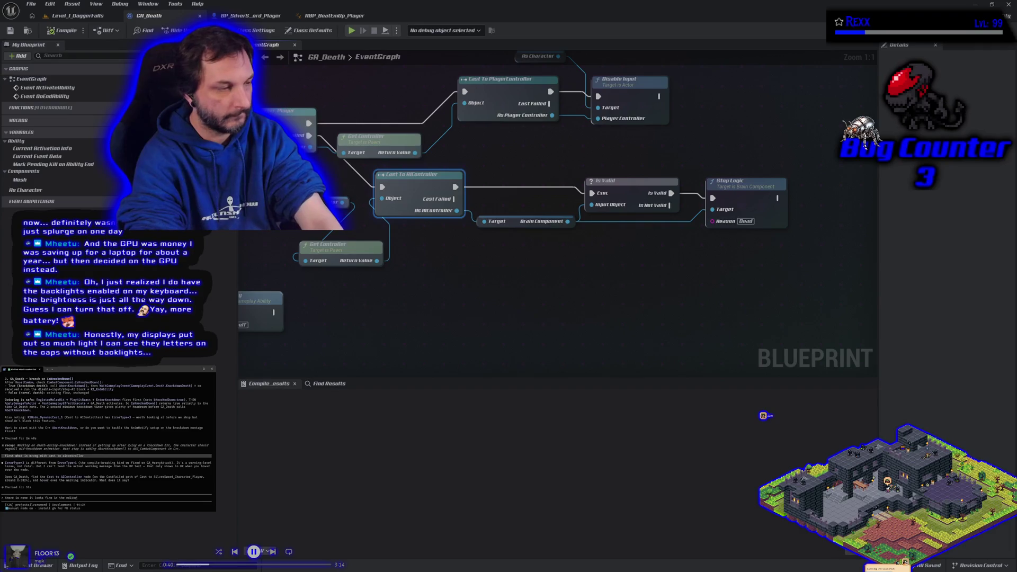
key(Return)
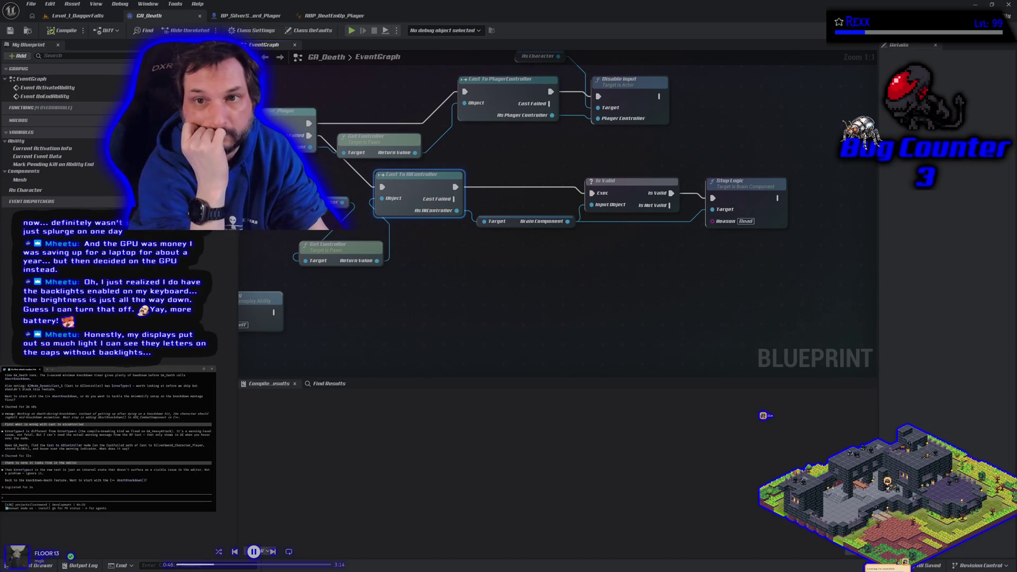
text(yes start with AbortKnockdown)
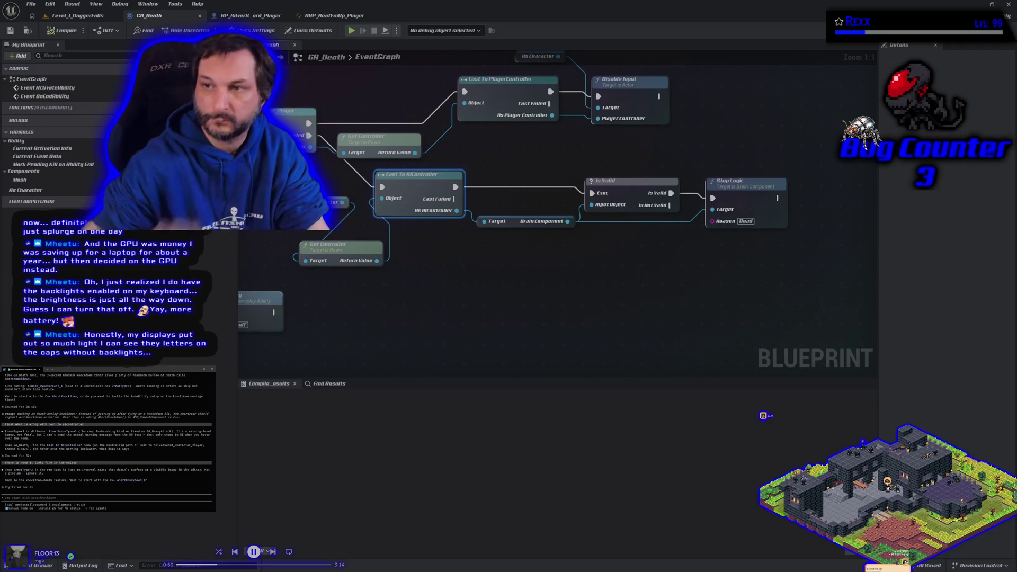
right_click(415, 196)
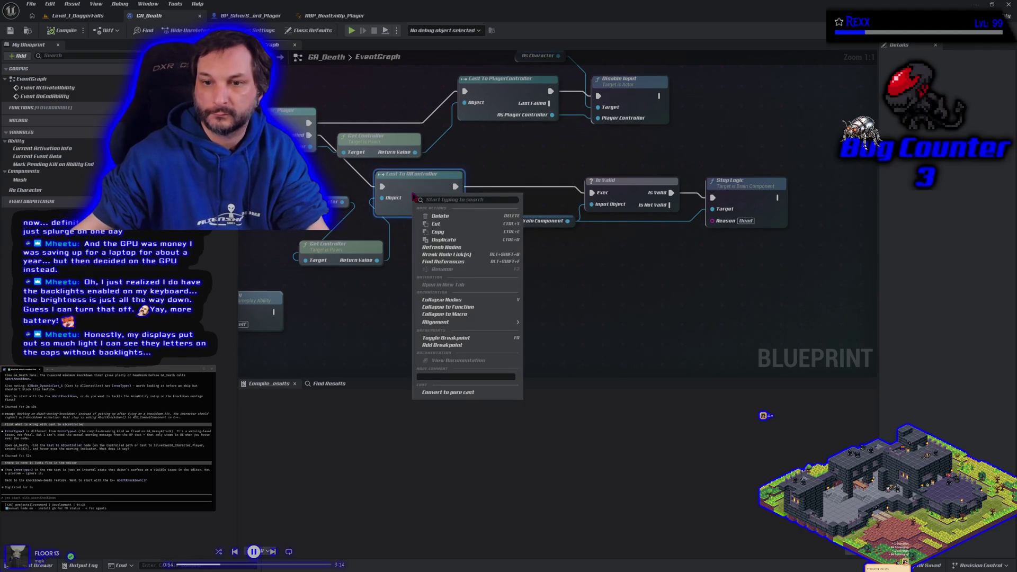
click(431, 286)
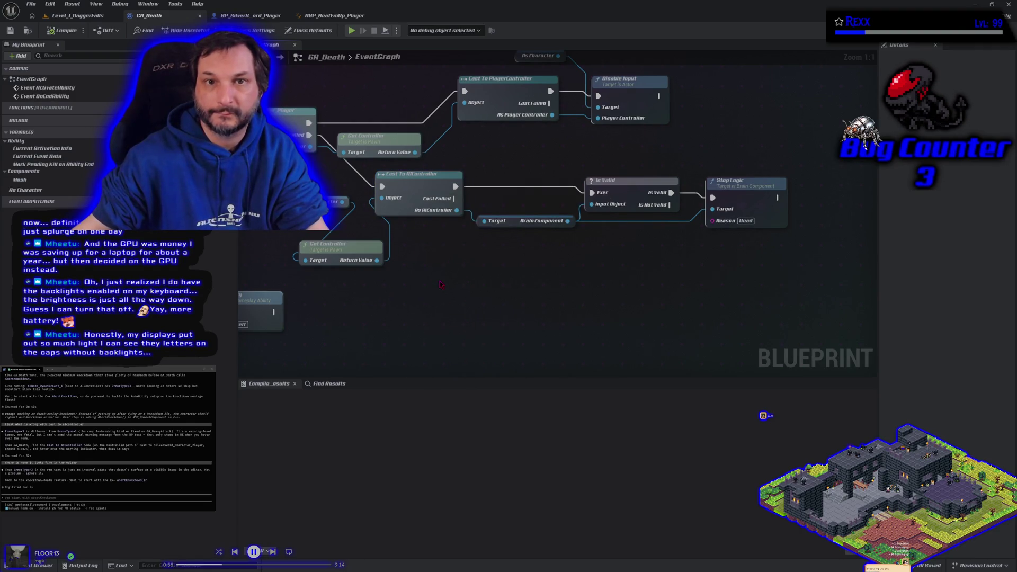
click(177, 5)
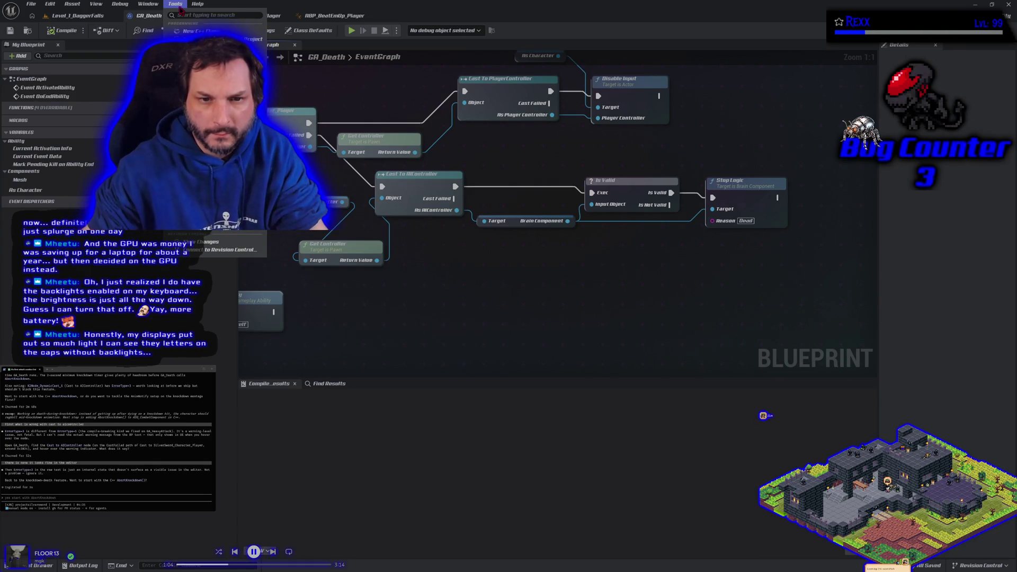
click(491, 301)
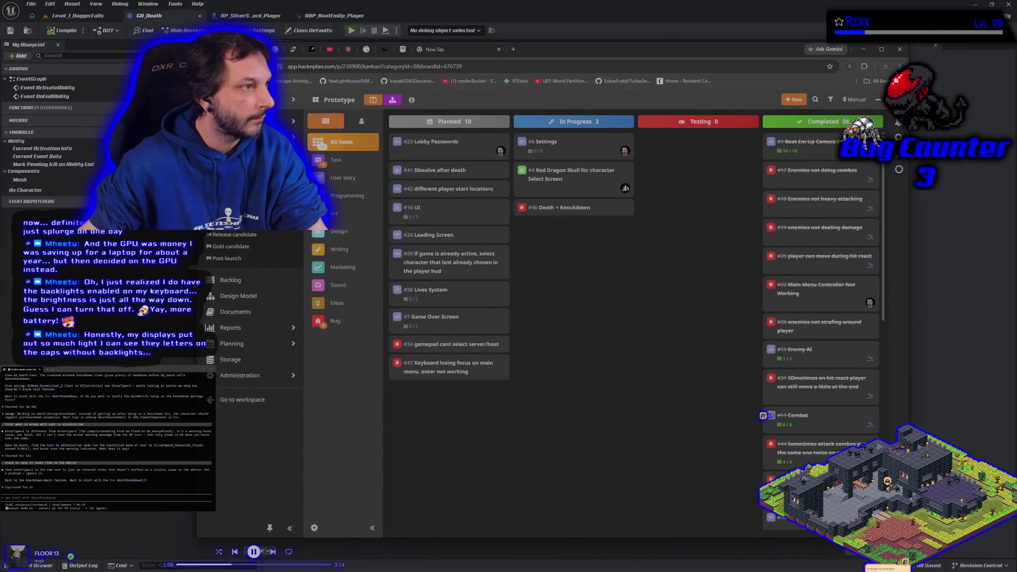
- Search Chrome for 'ue5 blueprint show x y coordinates in the graph', then minimize it
key(alt+Tab)
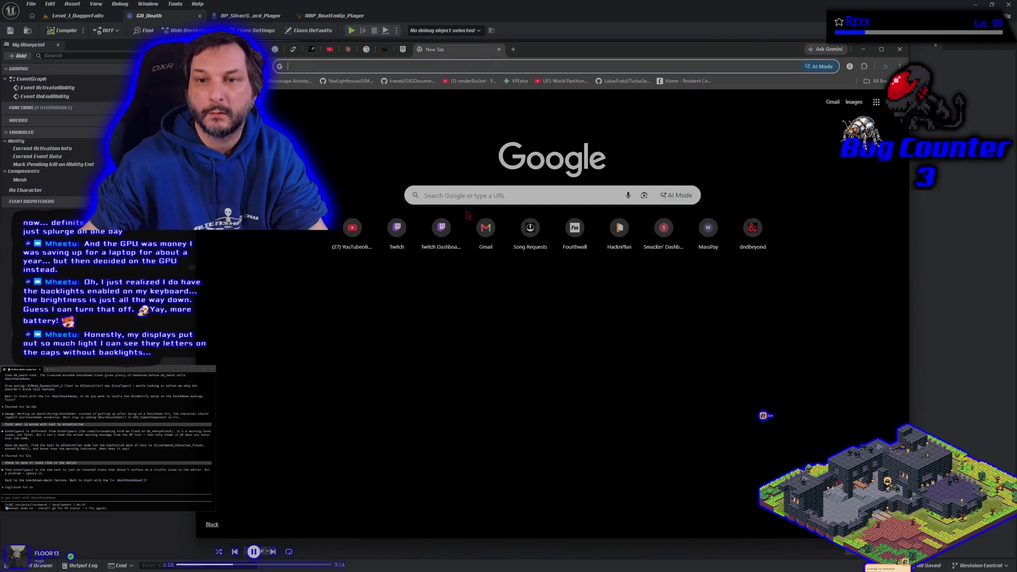
click(458, 197)
text(ue5 )
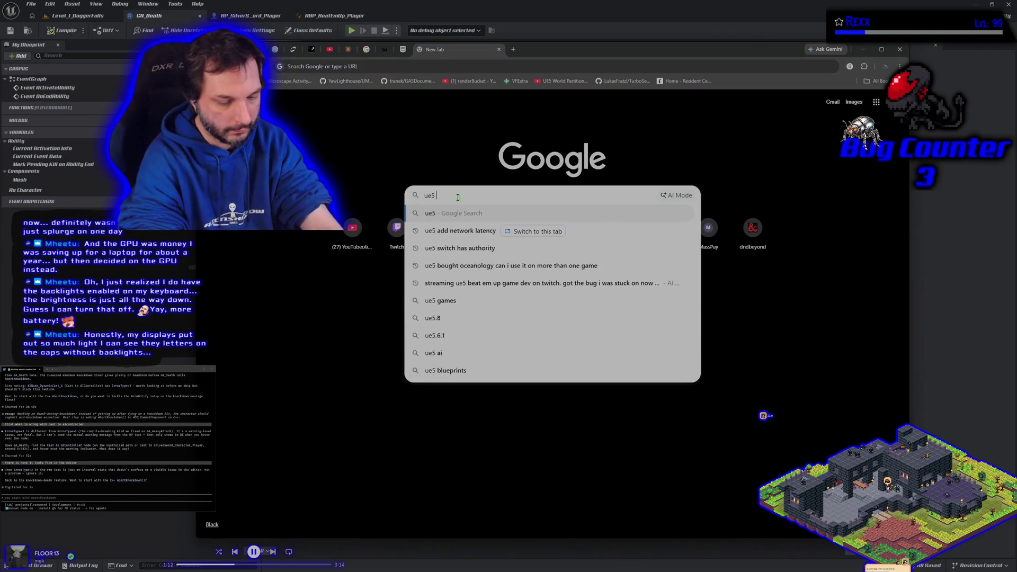
text(blueprint show x y l)
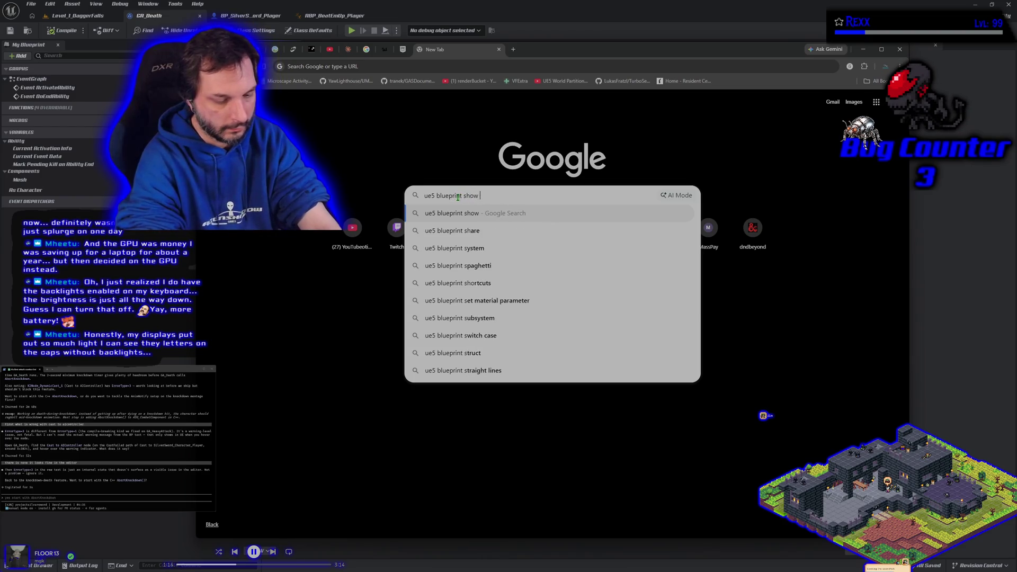
key(BackSpace)
key(BackSpace)
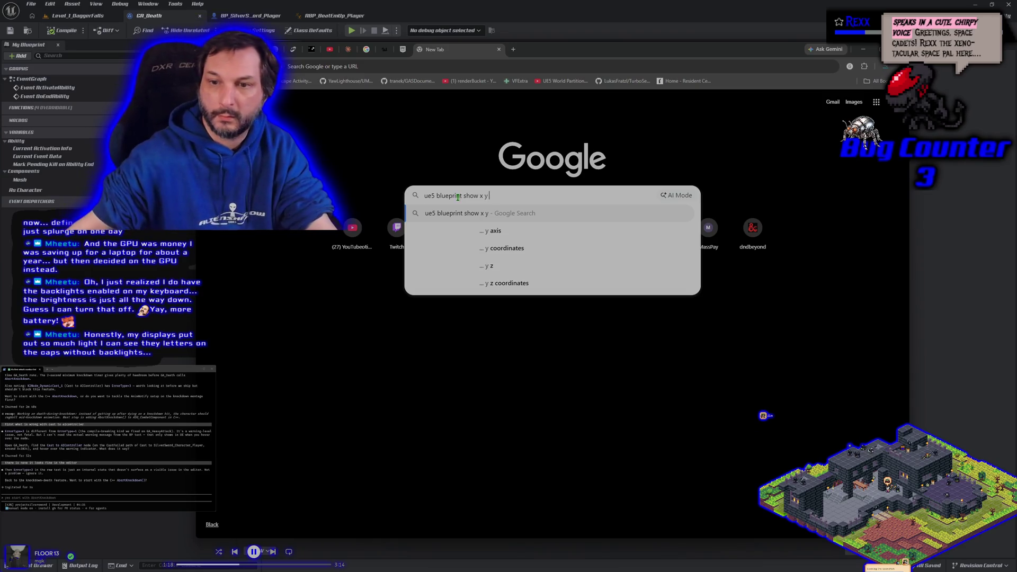
click(508, 248)
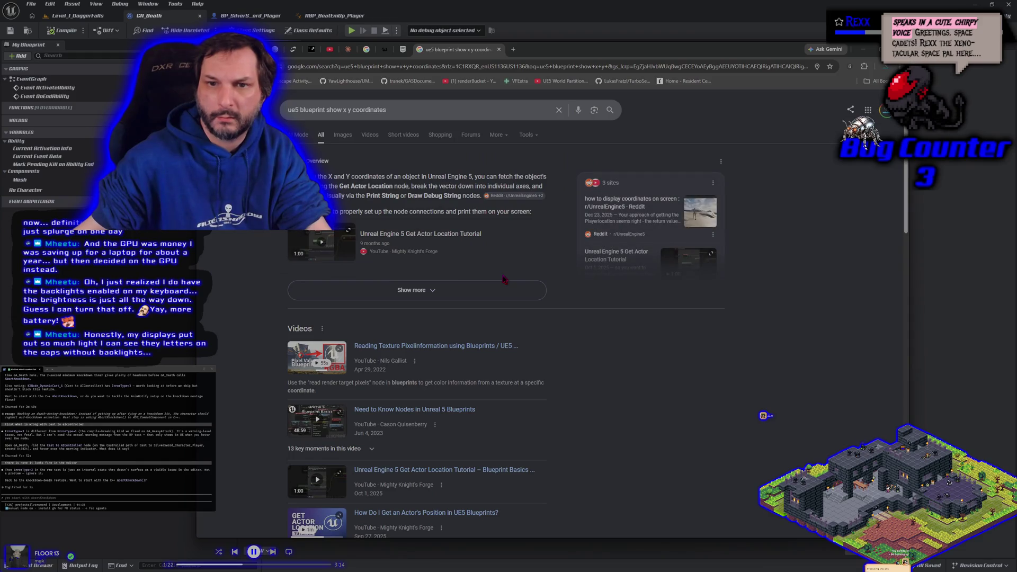
click(409, 110)
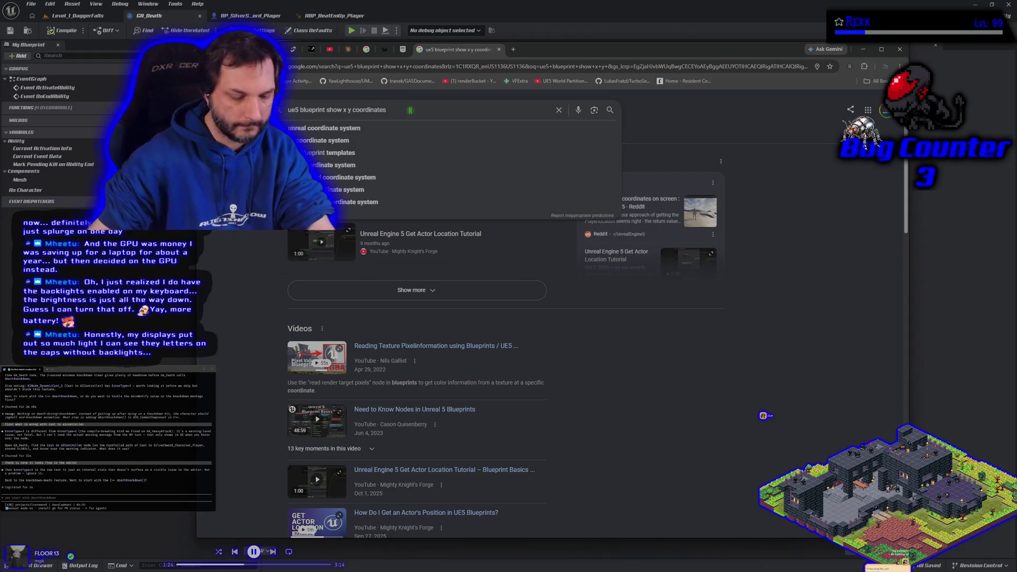
text(in the graph)
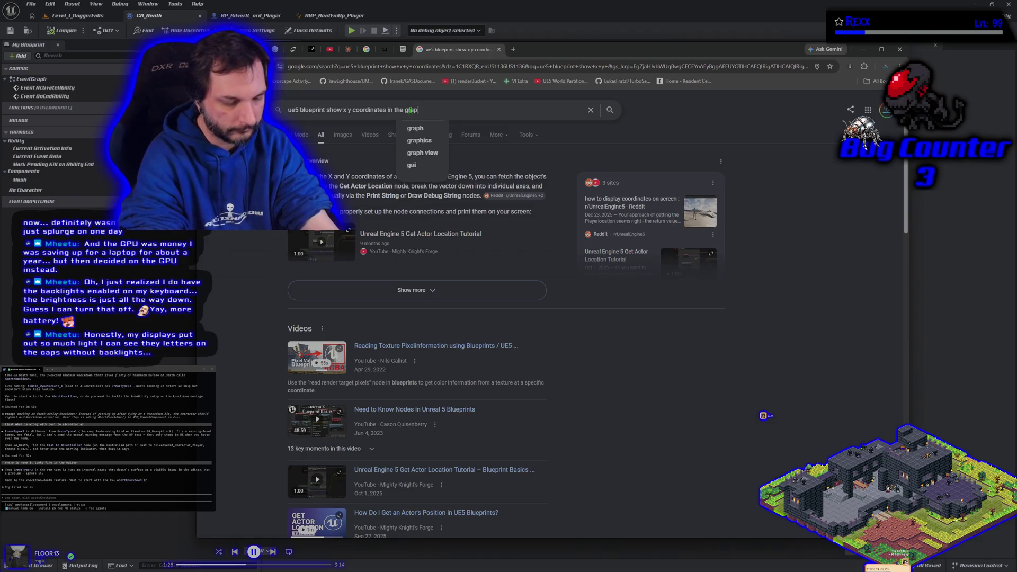
key(Return)
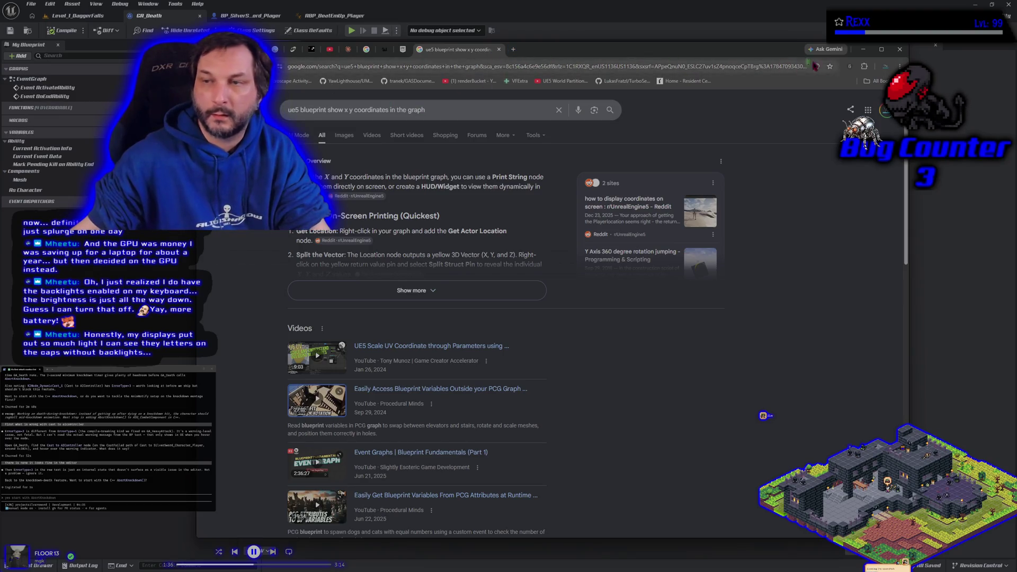
click(863, 49)
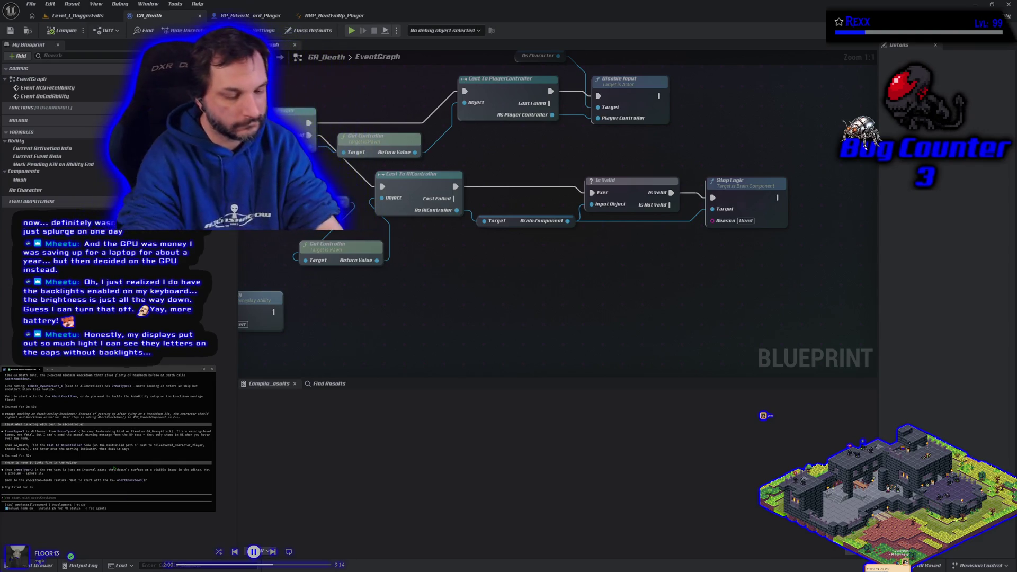
- Send the assistant the go-ahead to begin with AbortKnockdown, then close Unreal Editor
key(Tab)
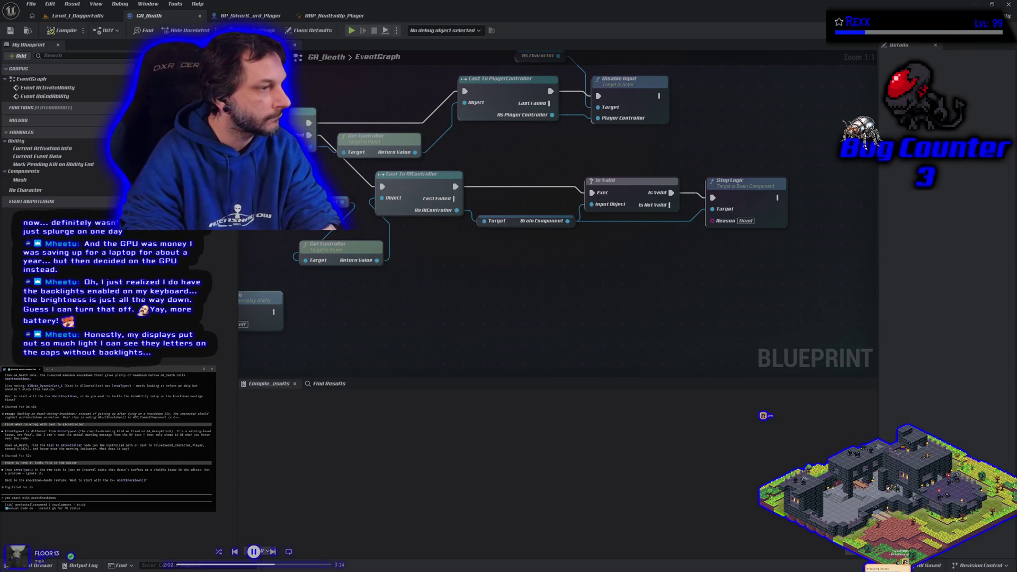
key(Return)
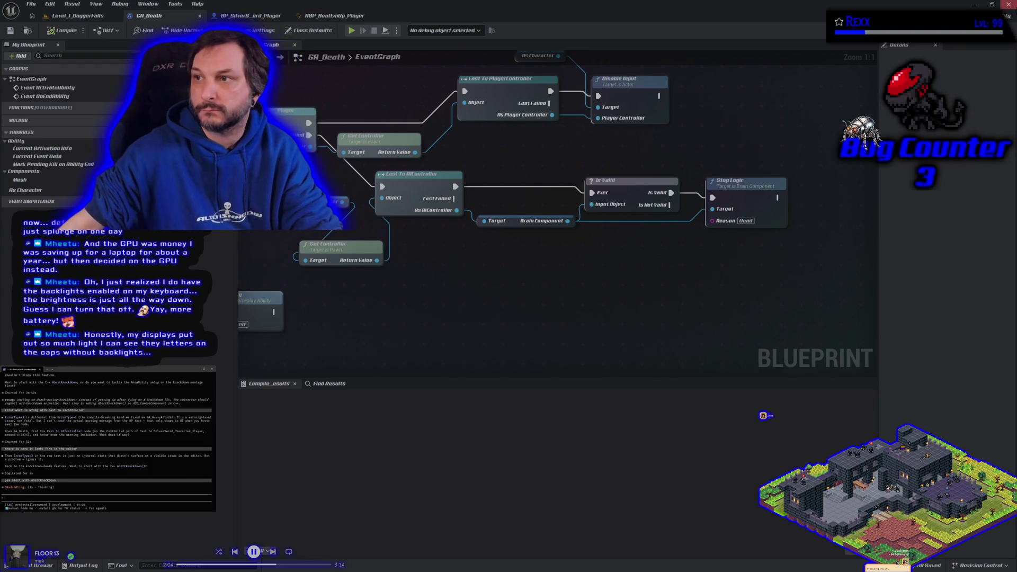
click(1009, 5)
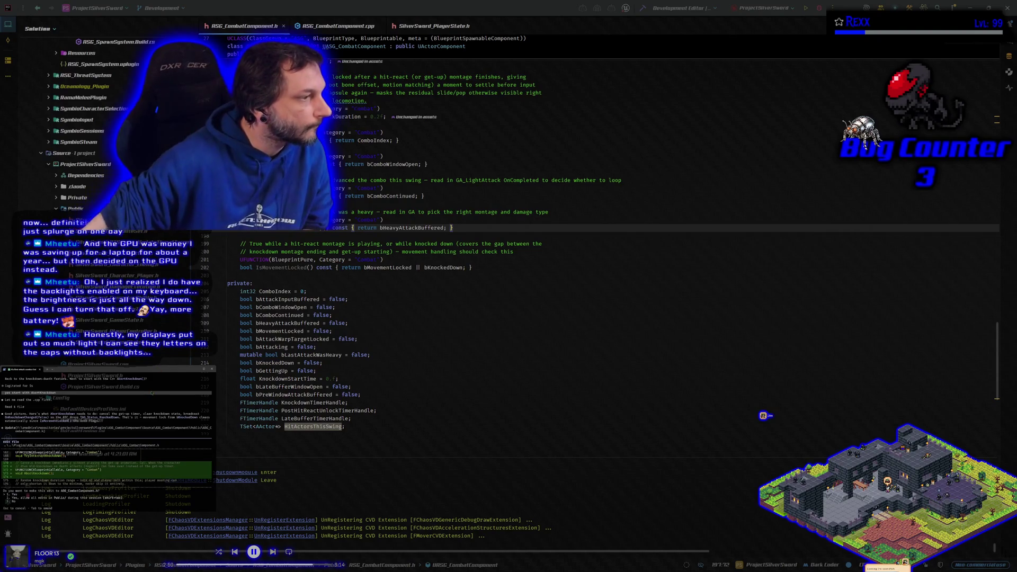
- Approve the 3-line and 17-line combat component edits, rebuild, and launch ProjectSilverSword.uproject
key(Return)
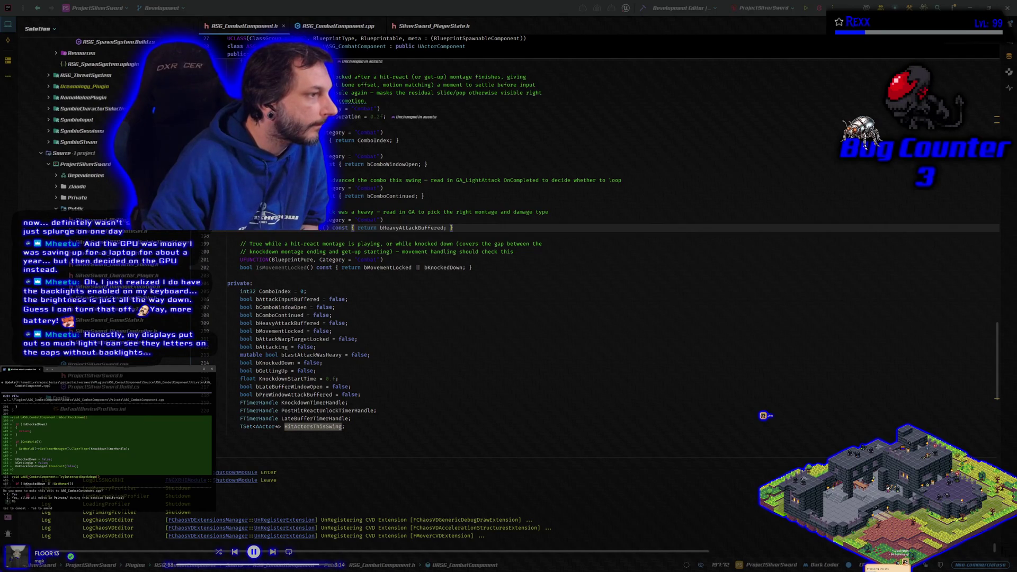
key(Return)
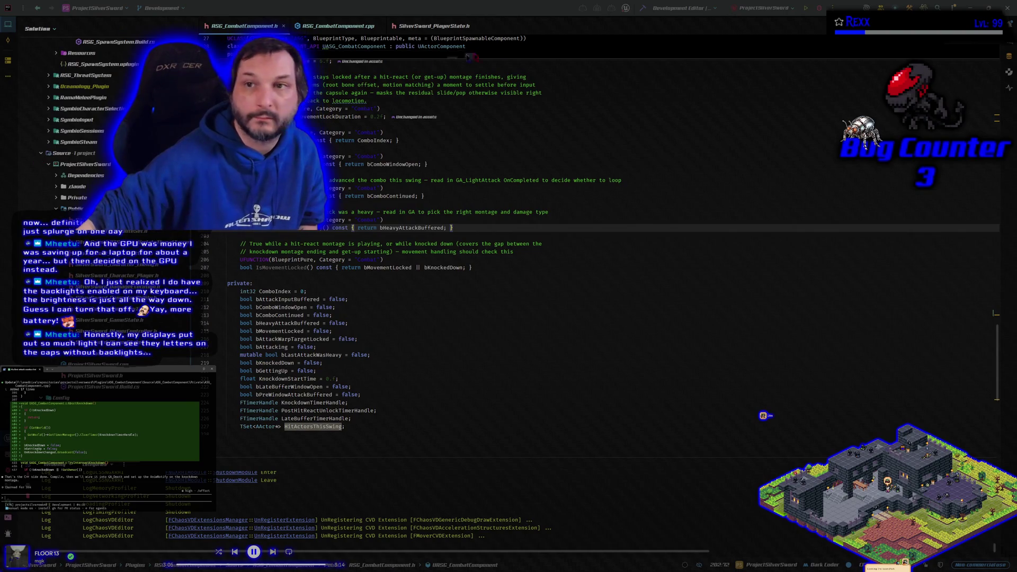
click(643, 8)
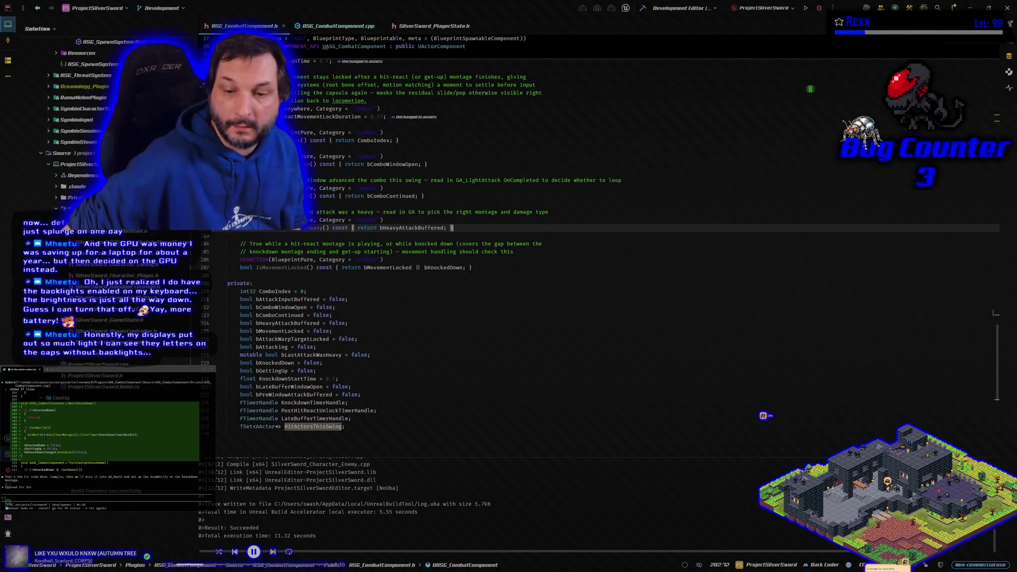
click(820, 9)
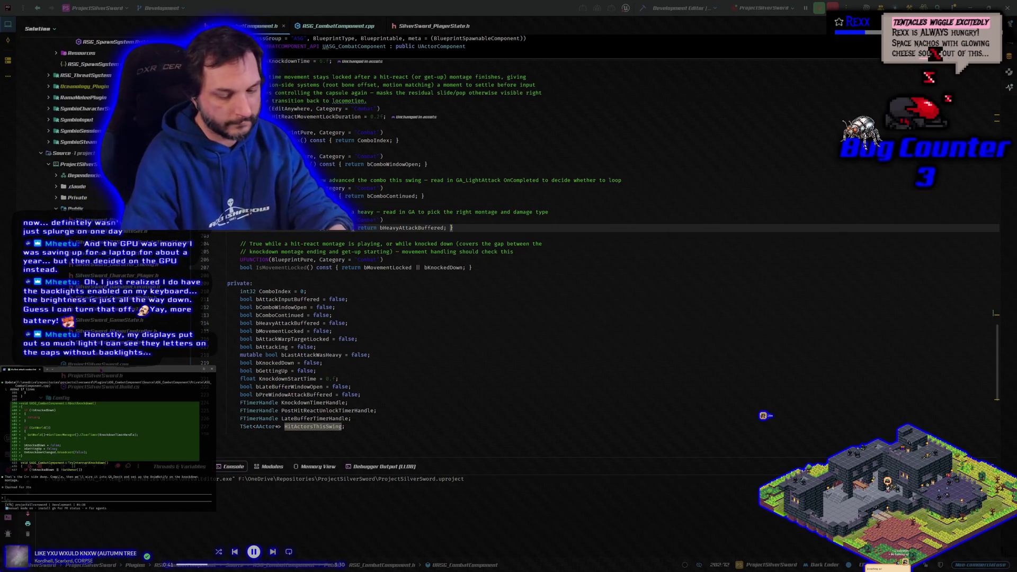
text(gh)
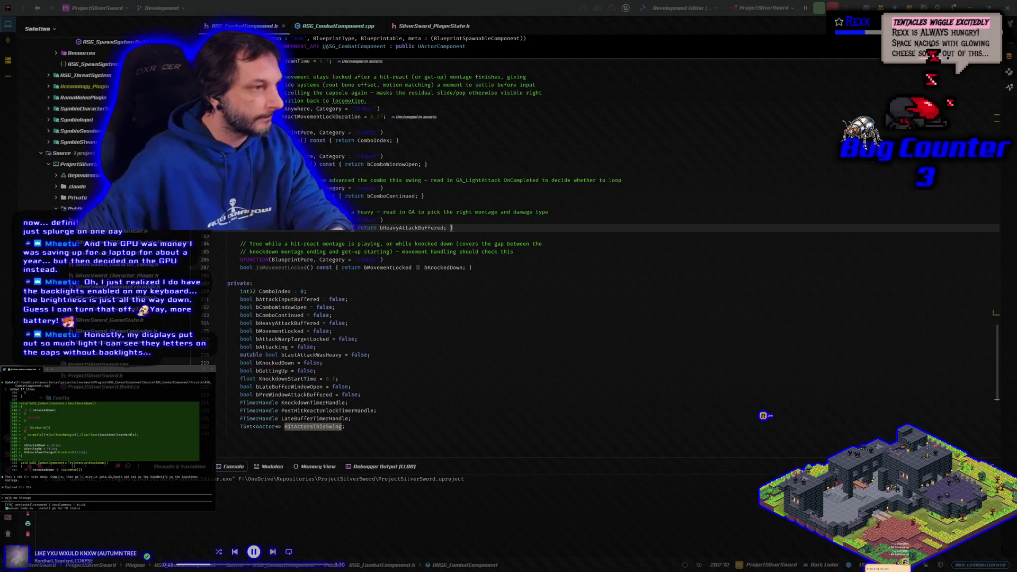
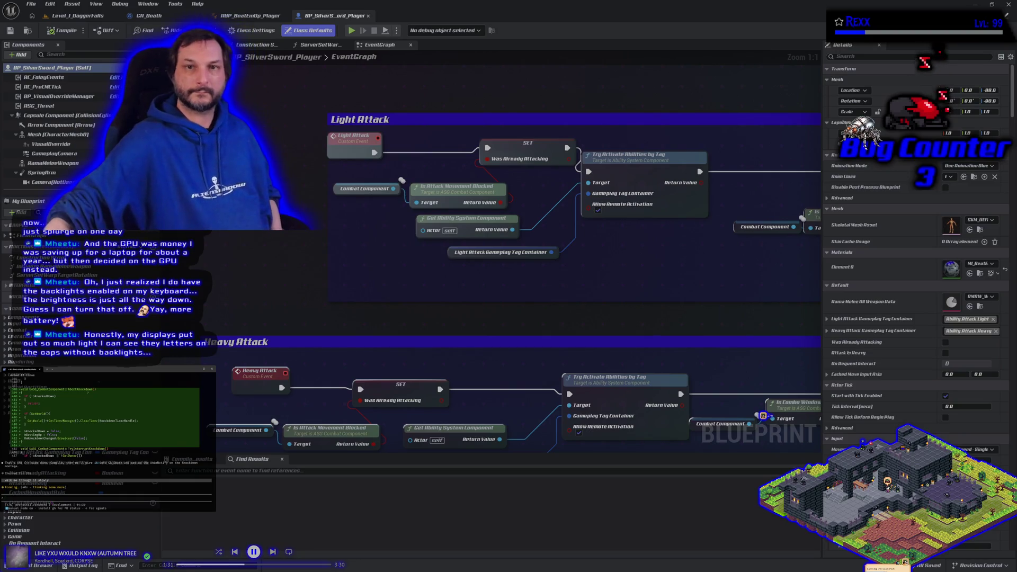
- Open AM_Longsword_Knockdown from Animations > Longsword > Montage > Knockdown in the Content Drawer
click(149, 16)
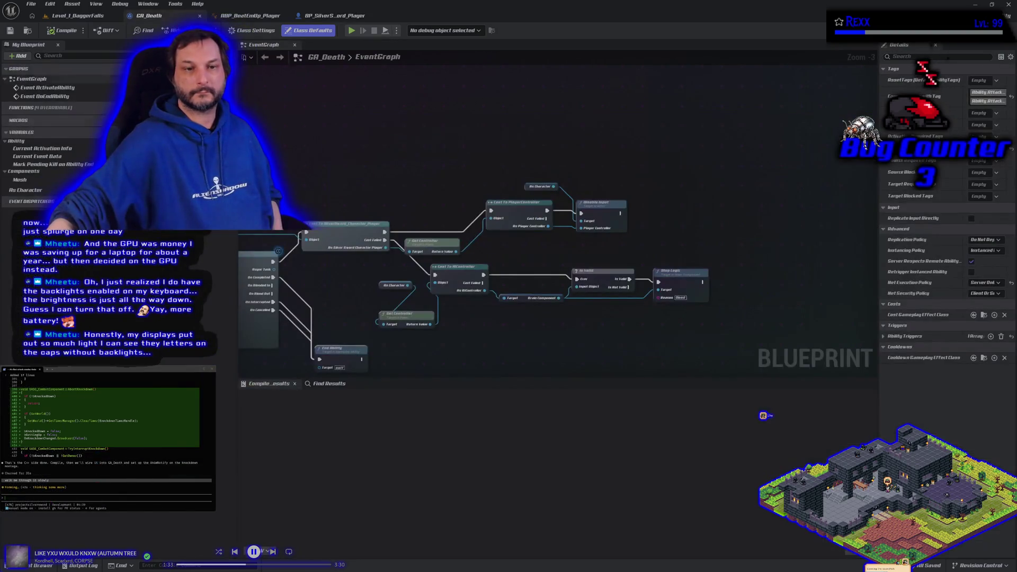
key(ctrl+space)
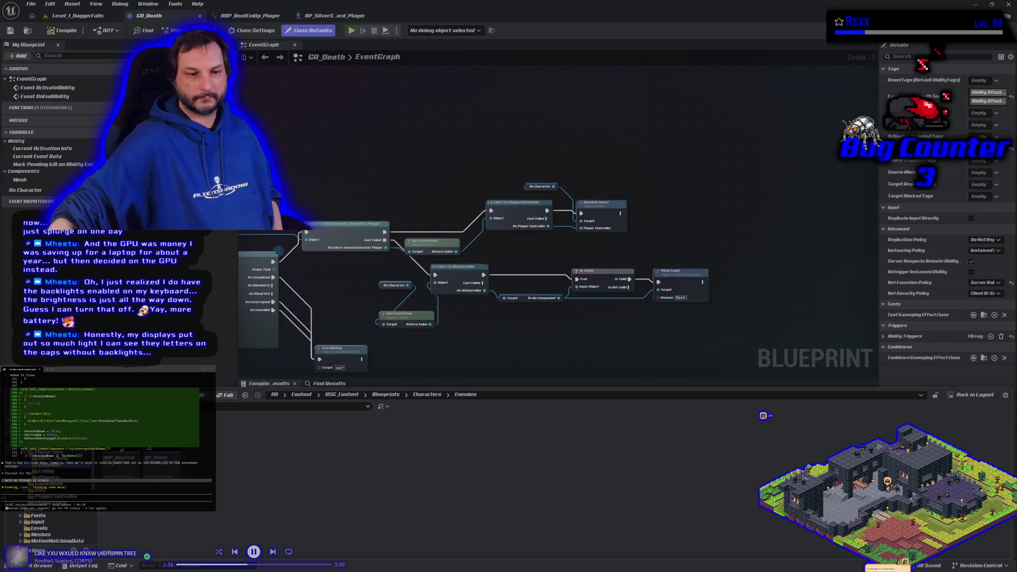
click(53, 465)
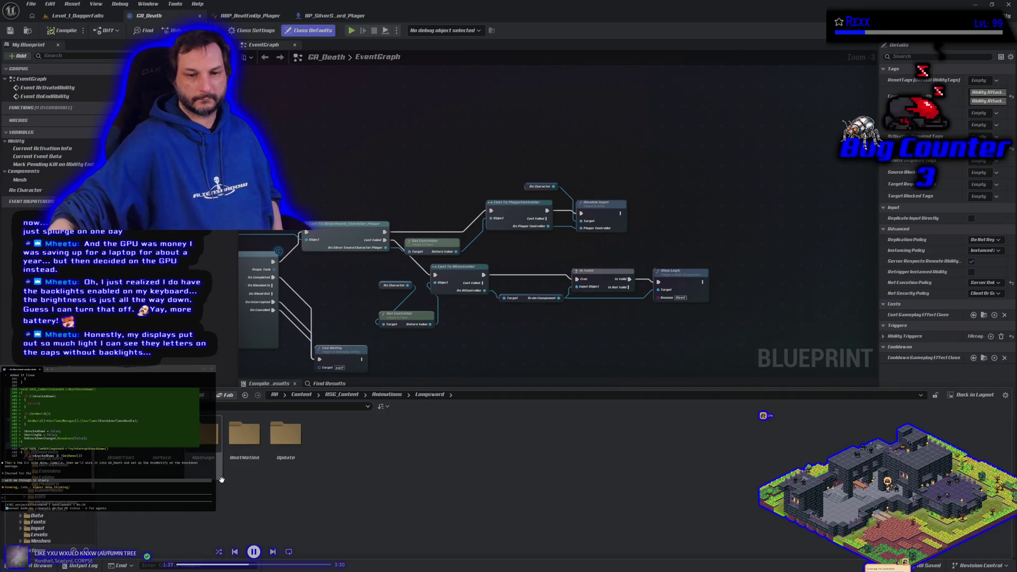
double_click(208, 465)
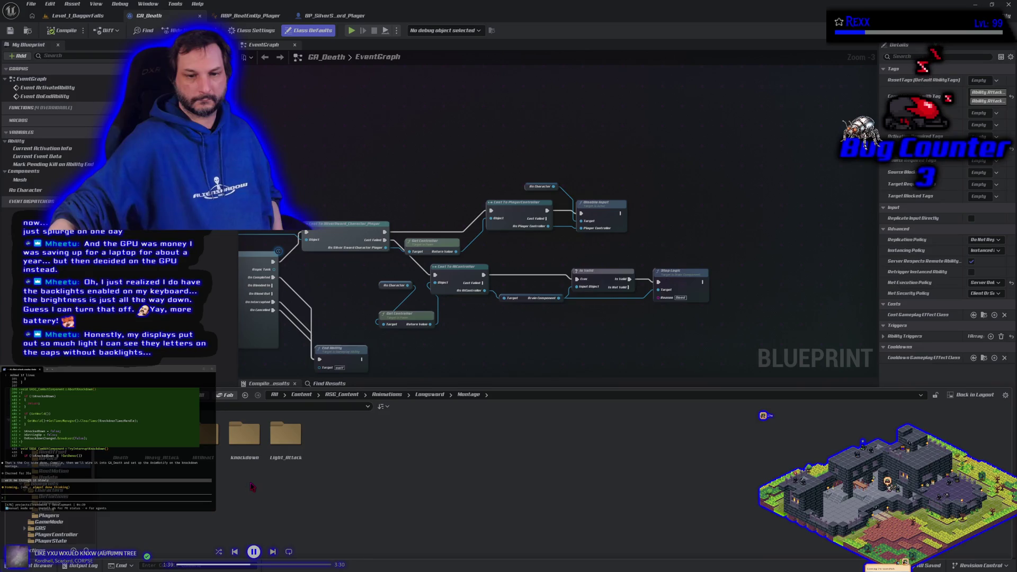
double_click(244, 435)
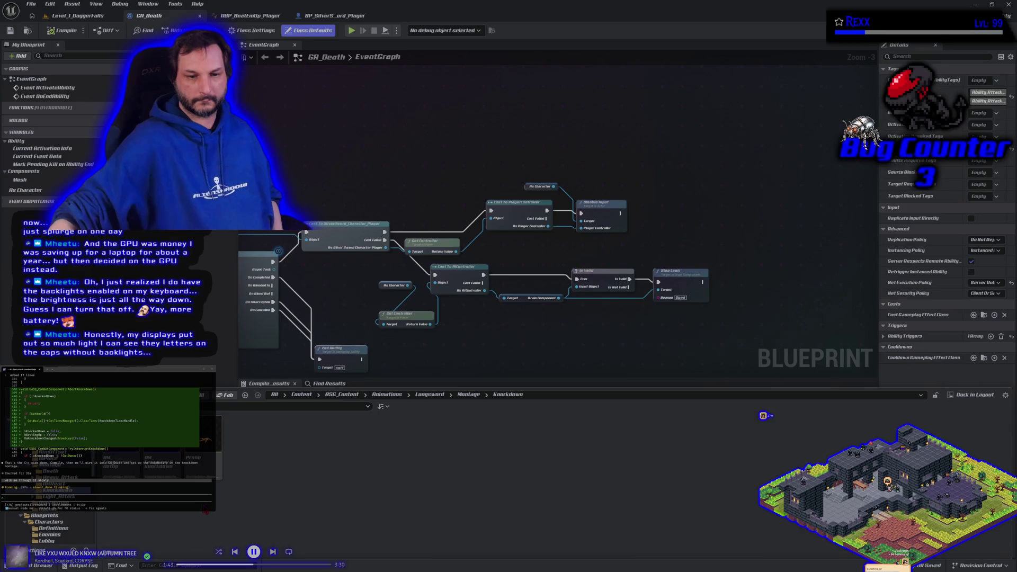
double_click(162, 465)
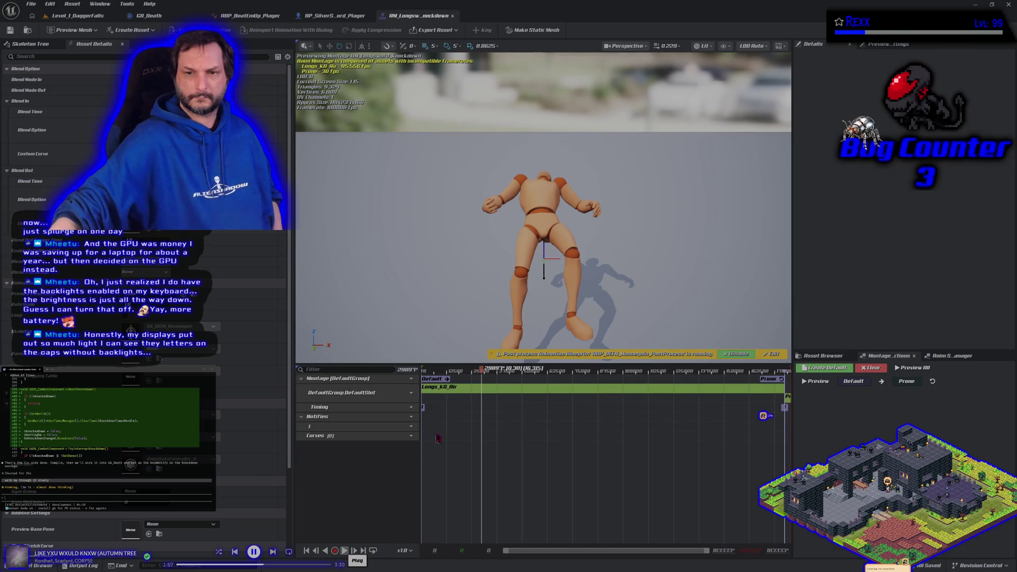
drag(479, 371, 422, 376)
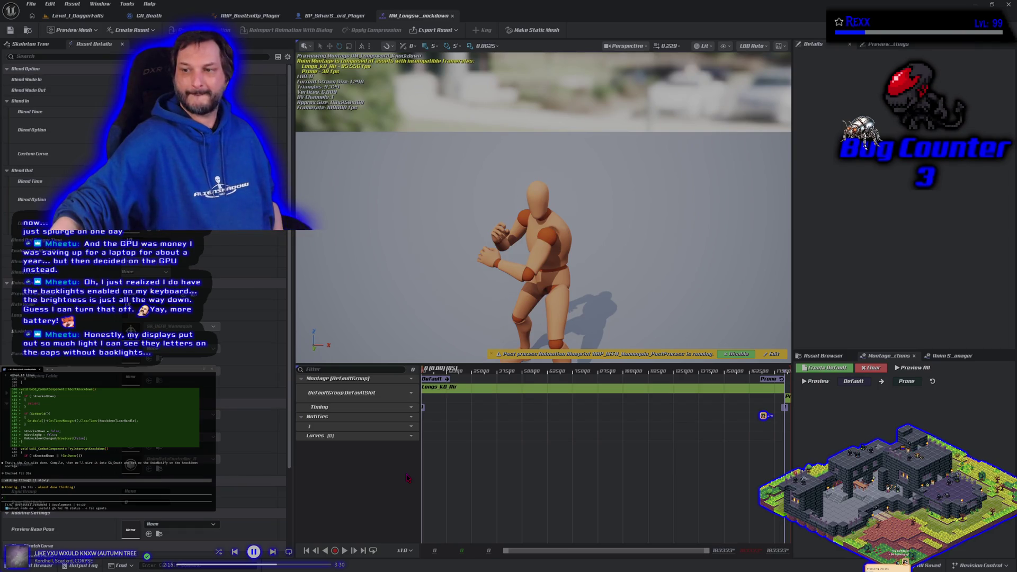
click(938, 358)
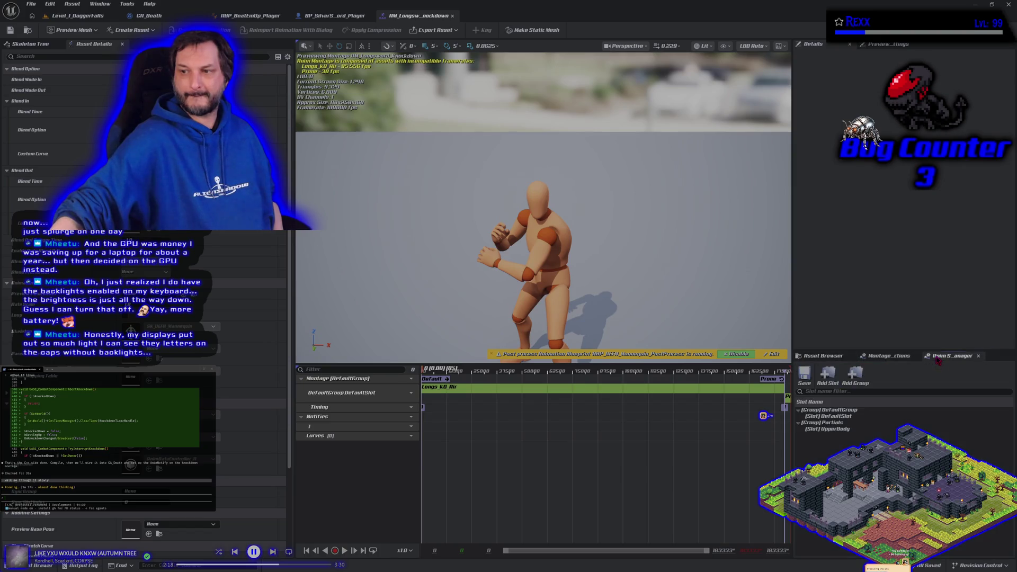
click(822, 357)
click(884, 357)
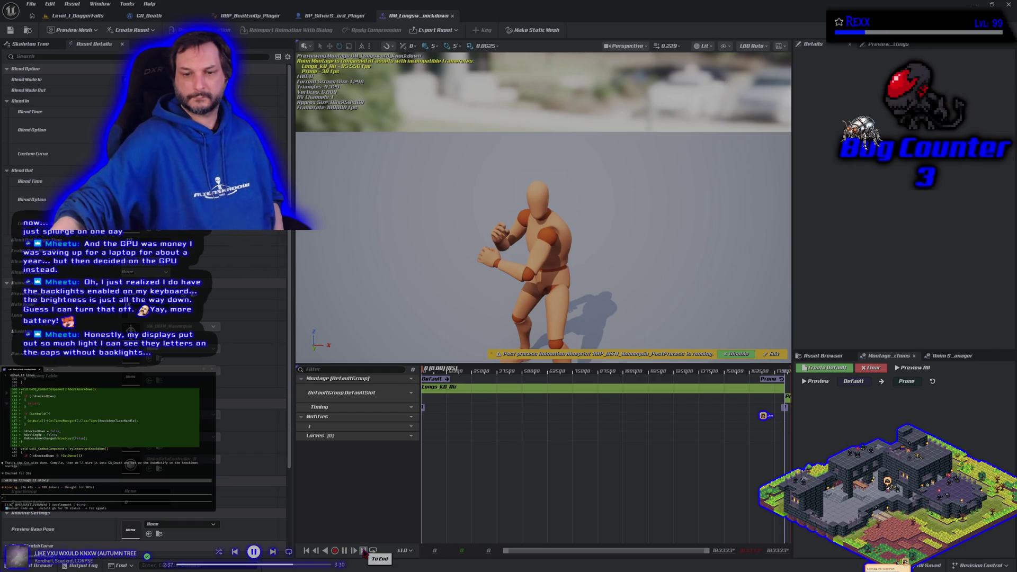
click(364, 552)
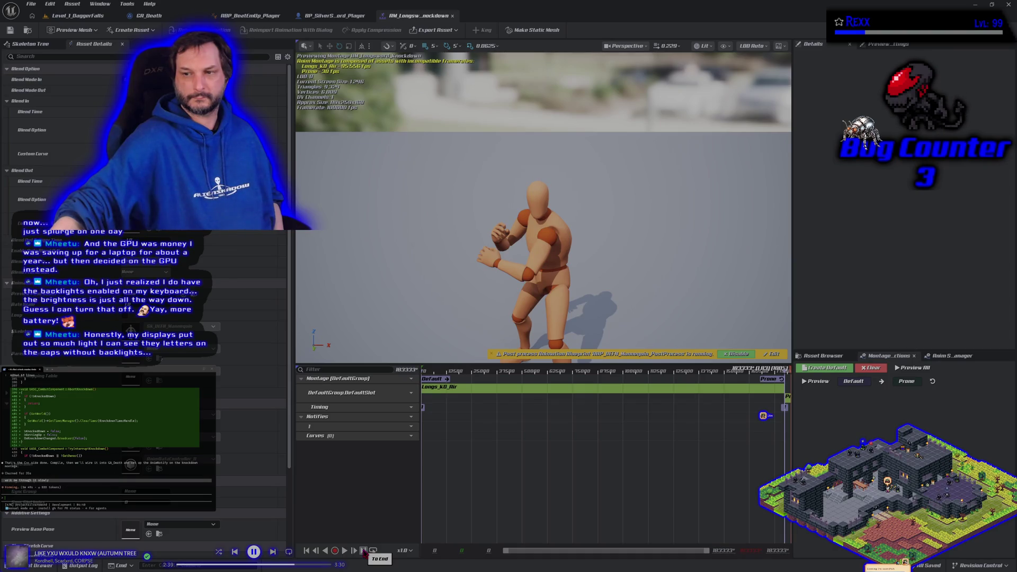
click(344, 551)
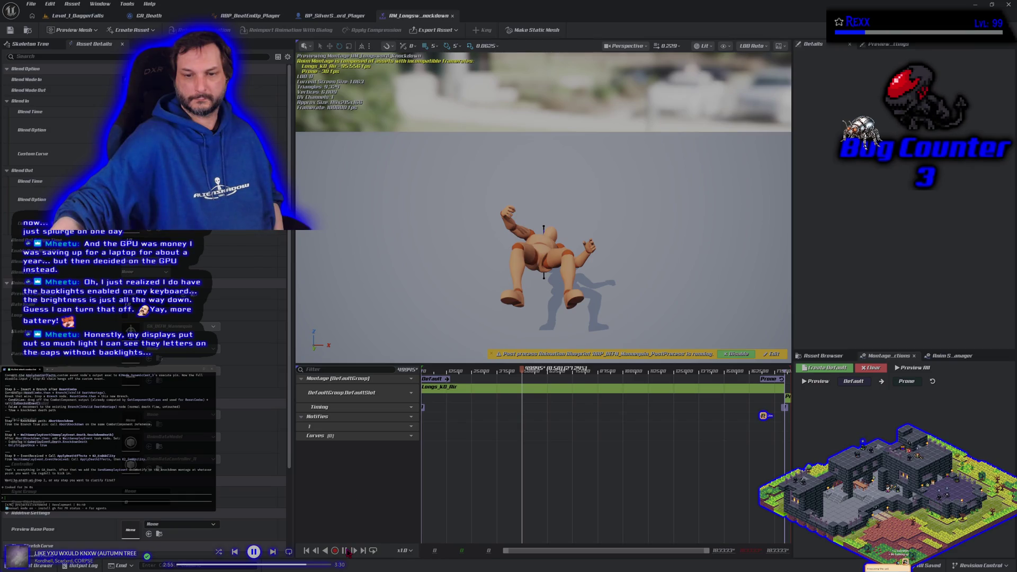
- Scrub and replay the Knockdown montage preview from start to end, then return to GA_Death
click(345, 552)
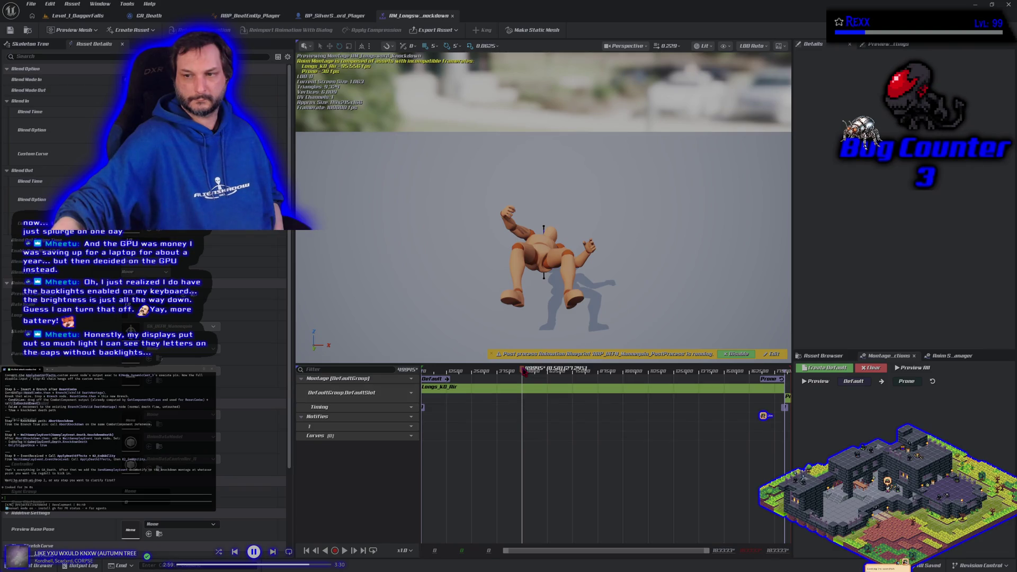
drag(522, 371, 645, 371)
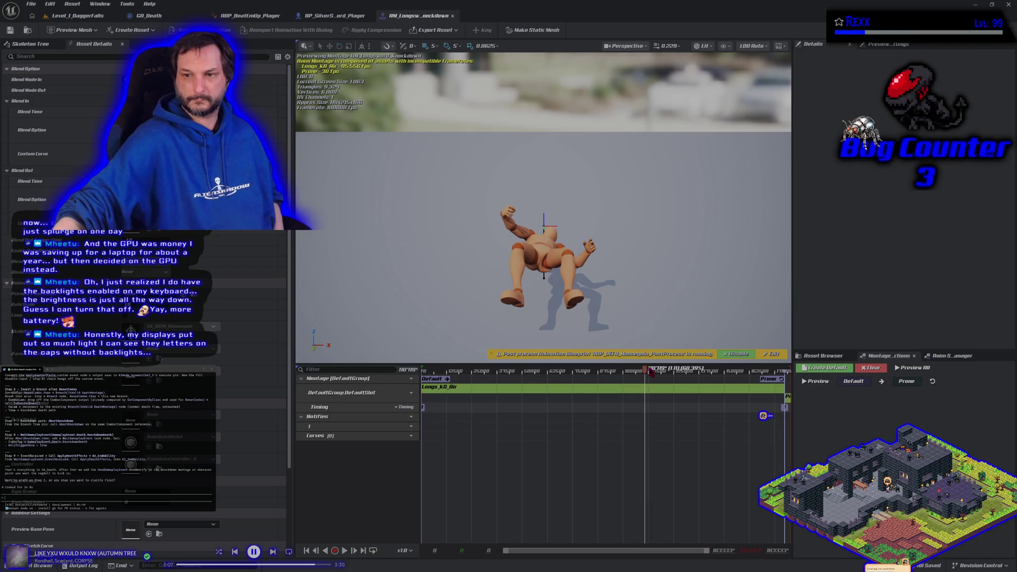
click(424, 372)
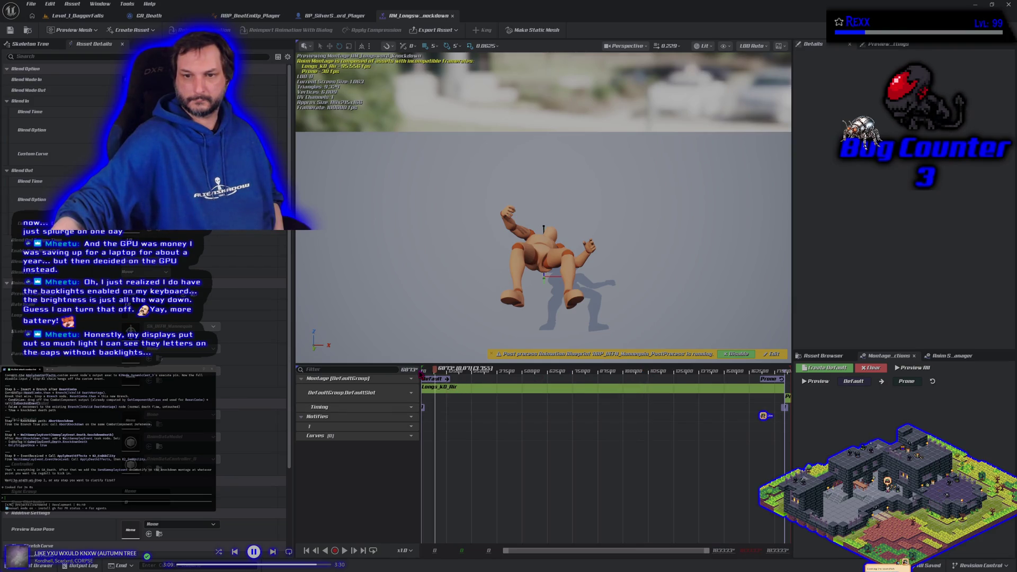
drag(427, 395, 418, 396)
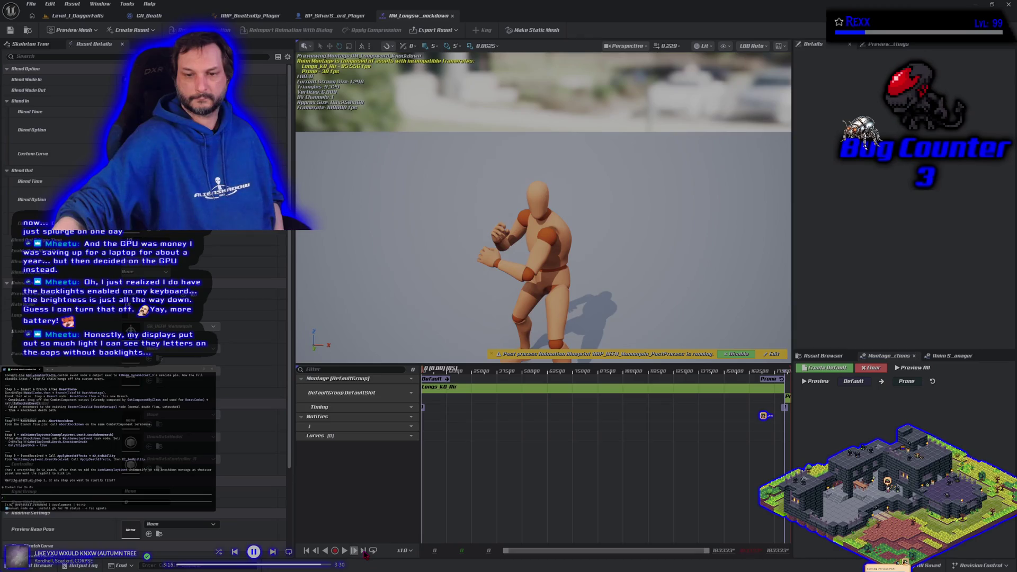
click(364, 554)
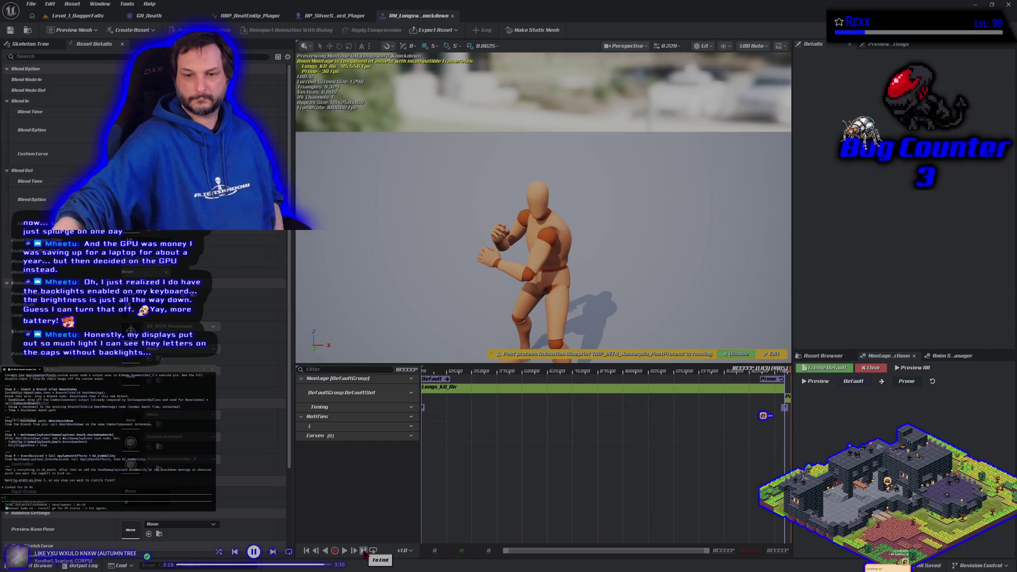
click(355, 552)
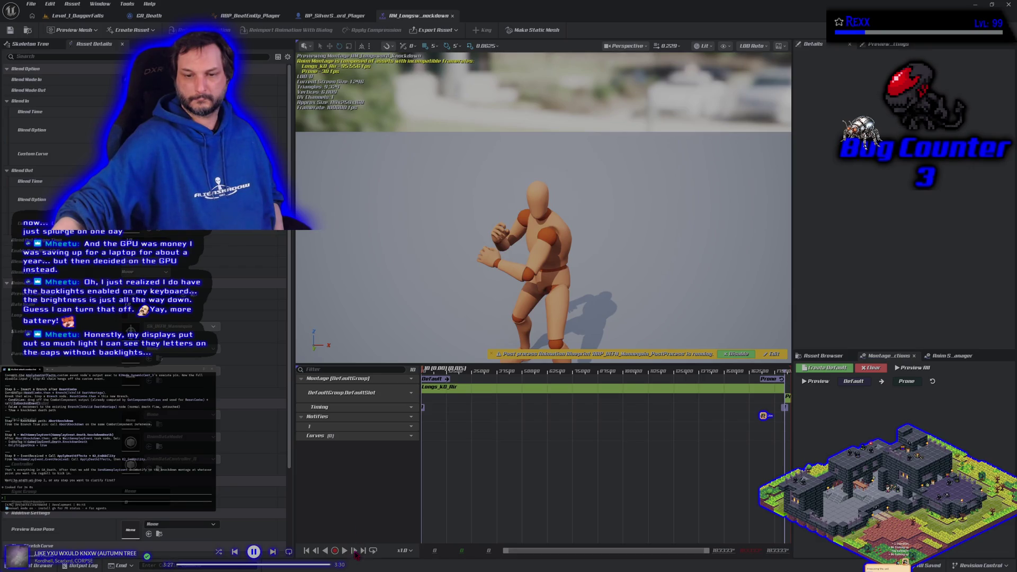
click(345, 551)
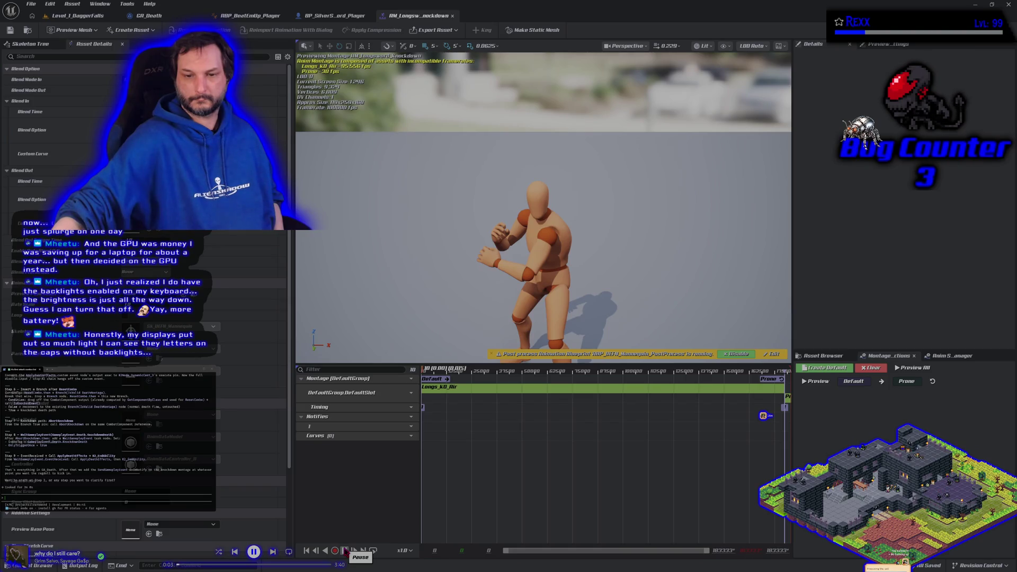
click(344, 551)
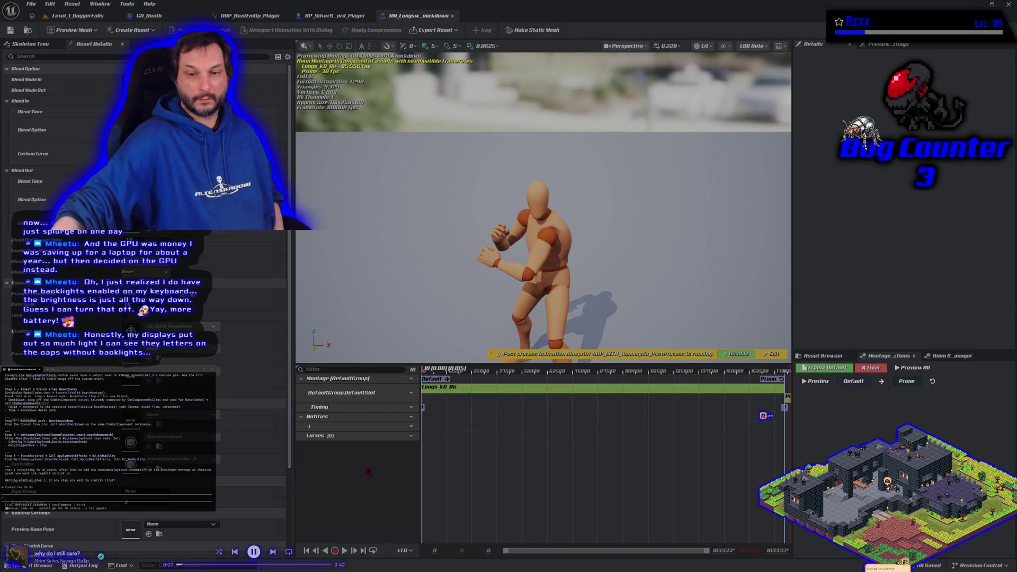
click(193, 16)
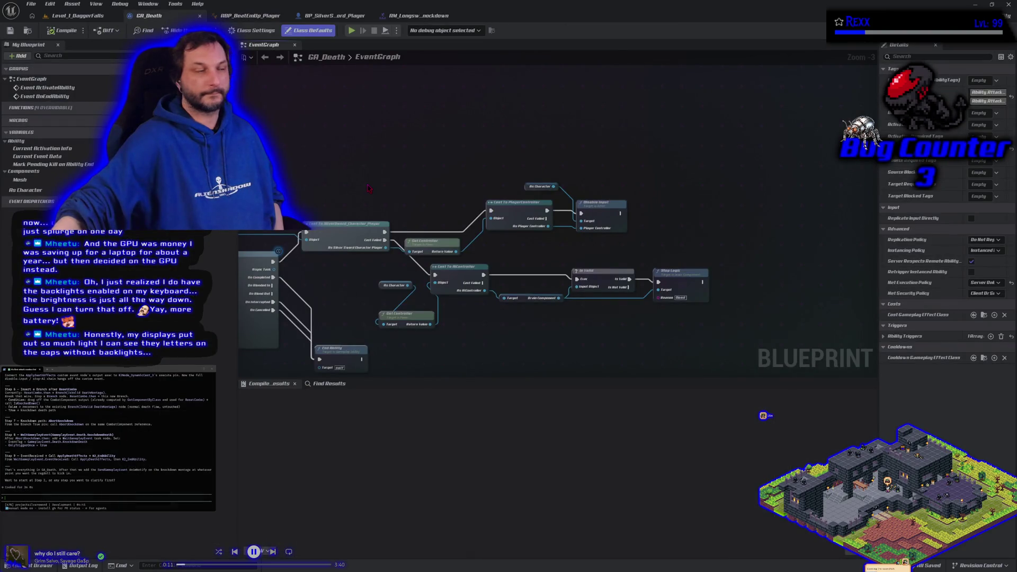
- Pan and zoom across the GA_Death event graph to survey its existing death logic nodes
scroll(106, 435, up, 5)
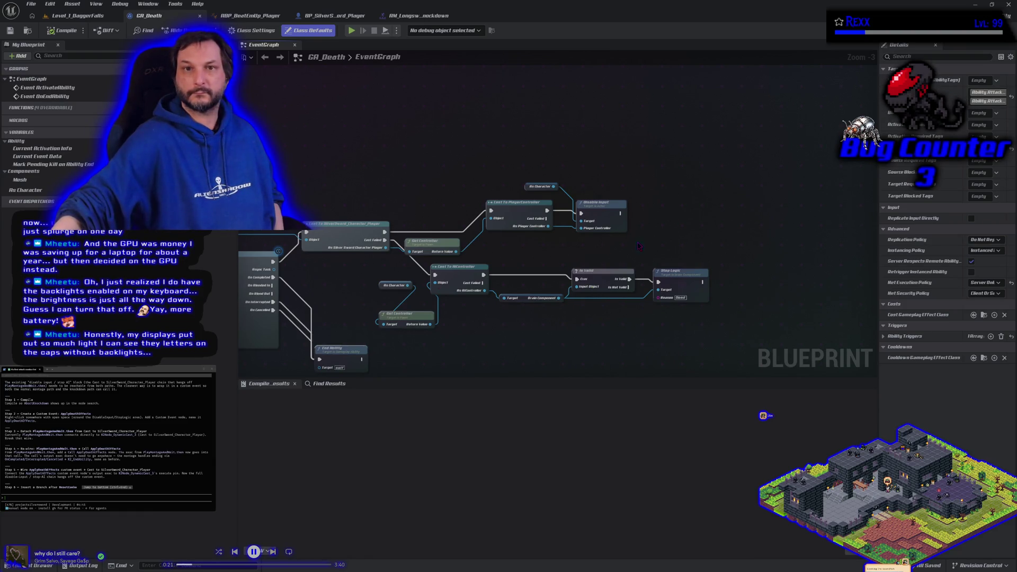
scroll(467, 250, up, 2)
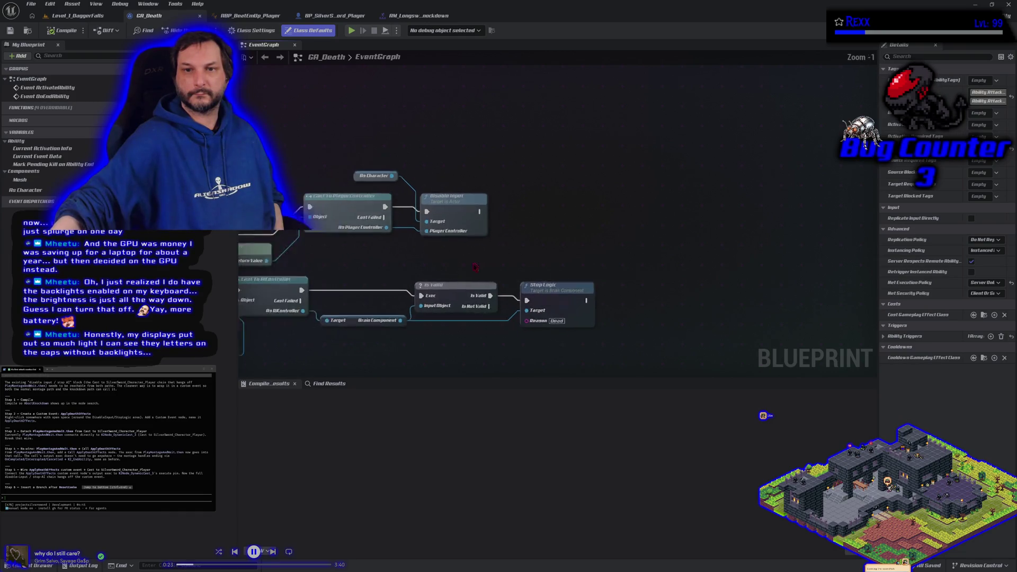
scroll(479, 266, down, 3)
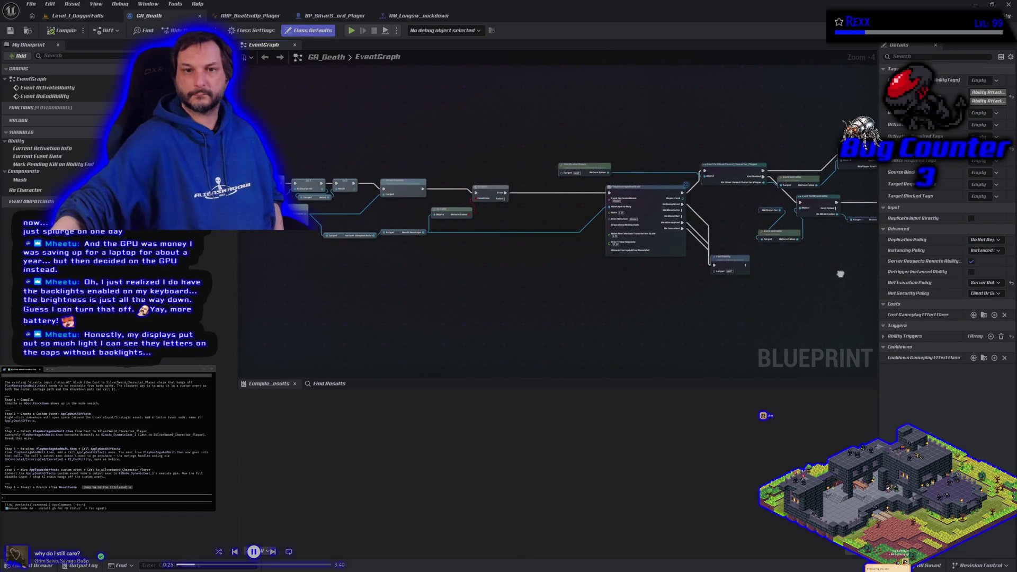
mouse_move(841, 274)
mouse_down()
mouse_move(640, 298)
mouse_move(408, 248)
mouse_up()
scroll(403, 246, up, 3)
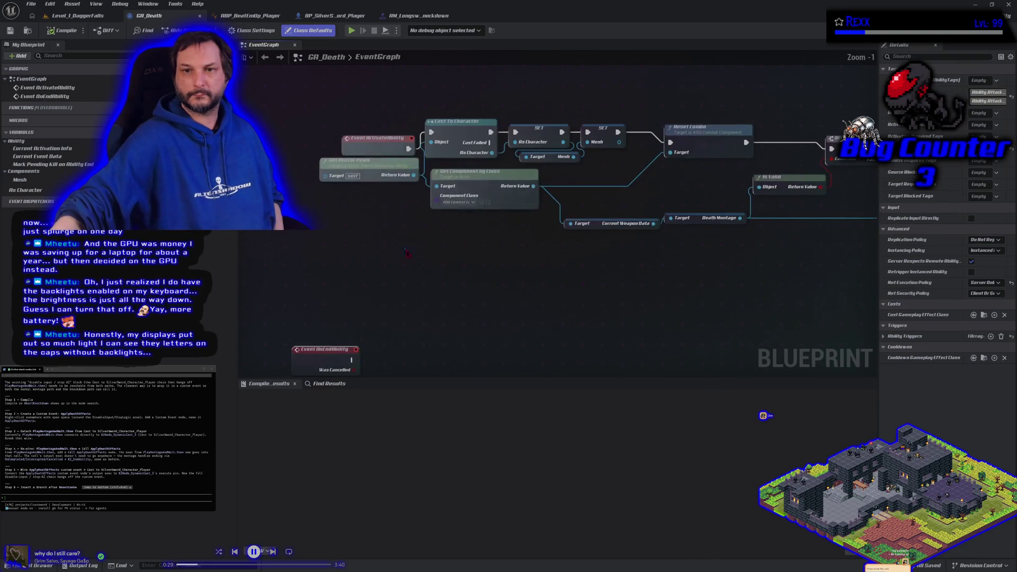
scroll(493, 299, down, 1)
mouse_move(477, 256)
mouse_down()
mouse_move(453, 216)
mouse_move(395, 330)
mouse_up()
scroll(397, 333, down, 2)
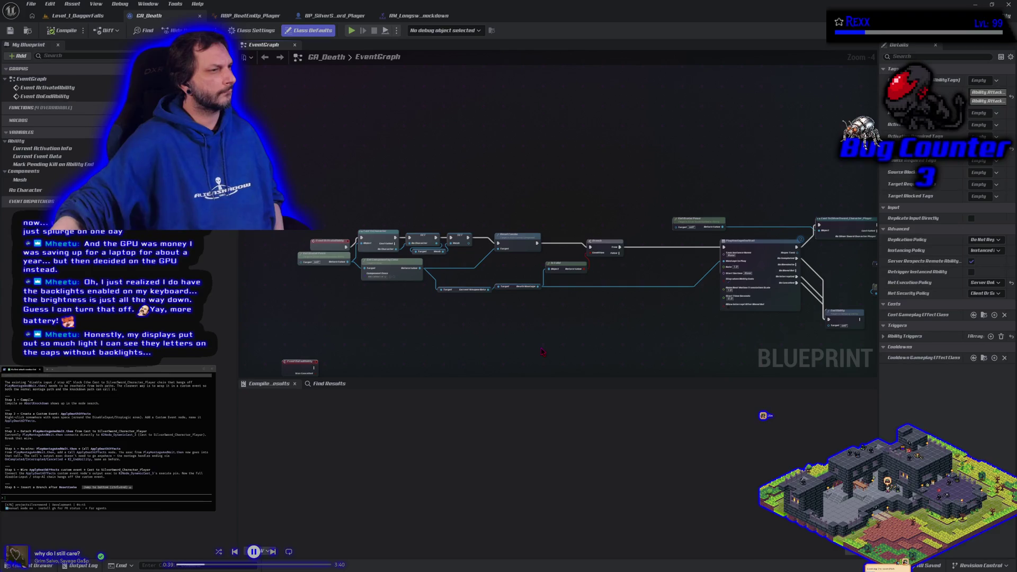
scroll(106, 434, up, 5)
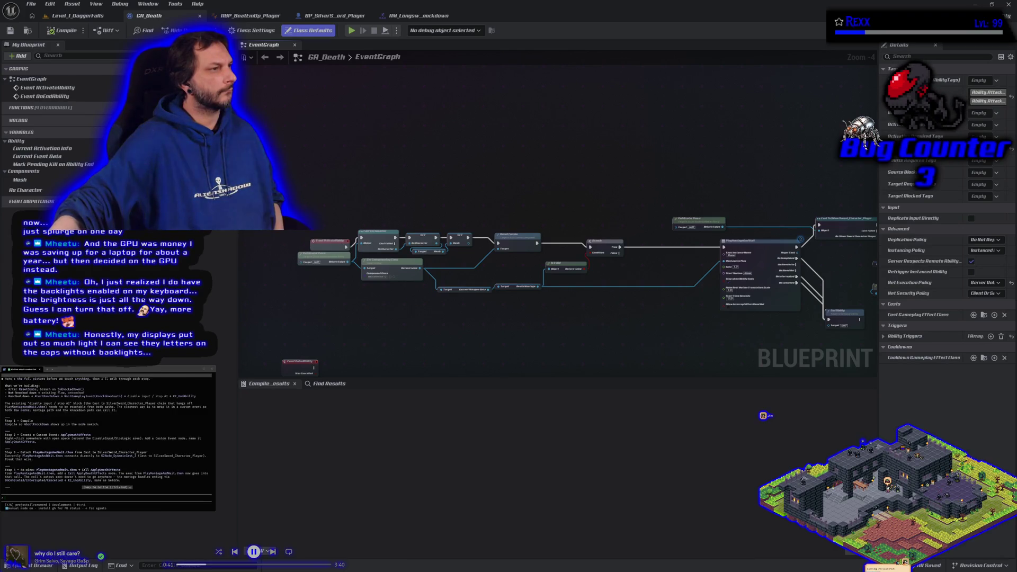
scroll(106, 434, down, 2)
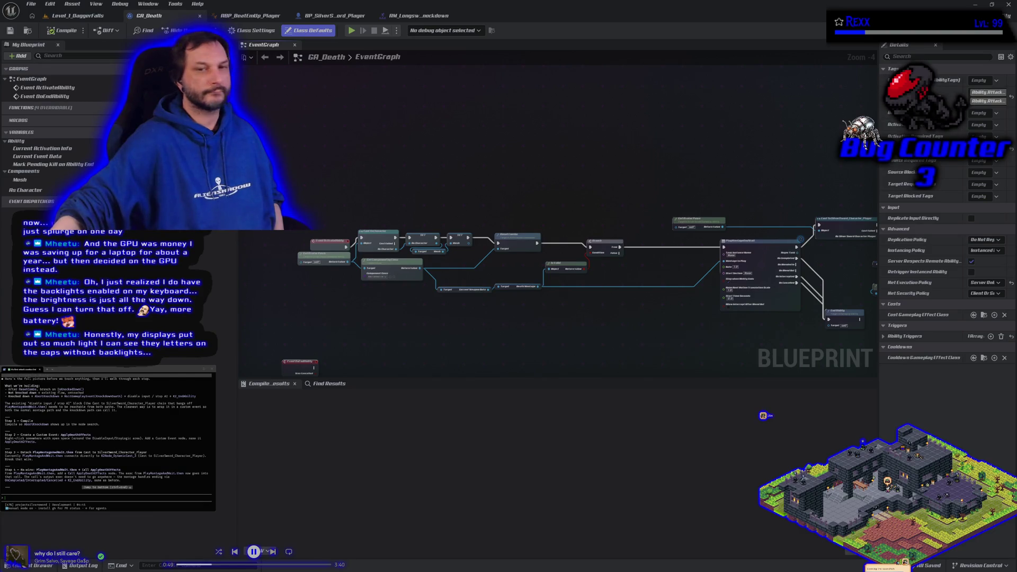
right_click(326, 121)
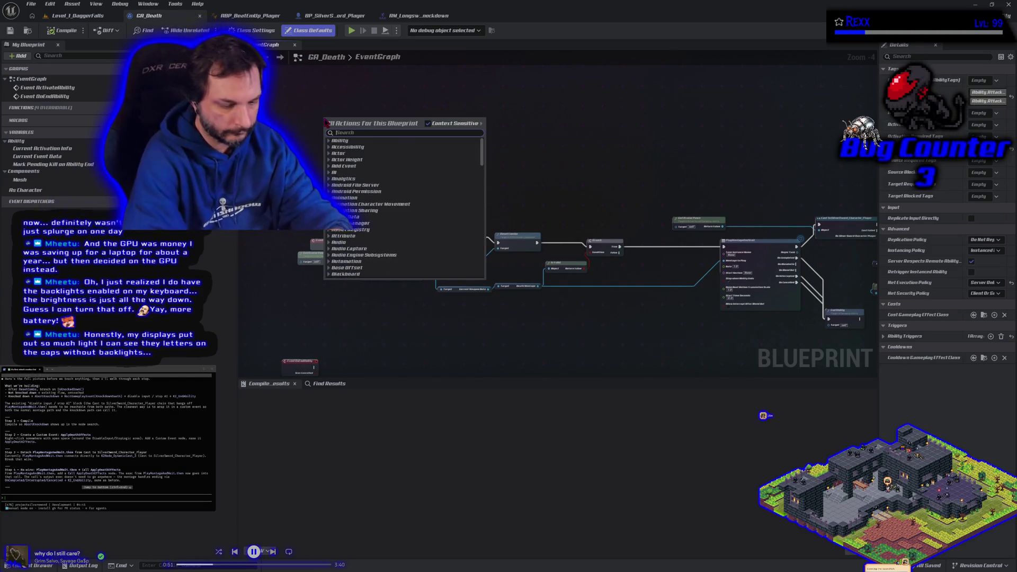
- Create a Custom Event node in GA_Death and name it ApplyDeathEffects
text(cust)
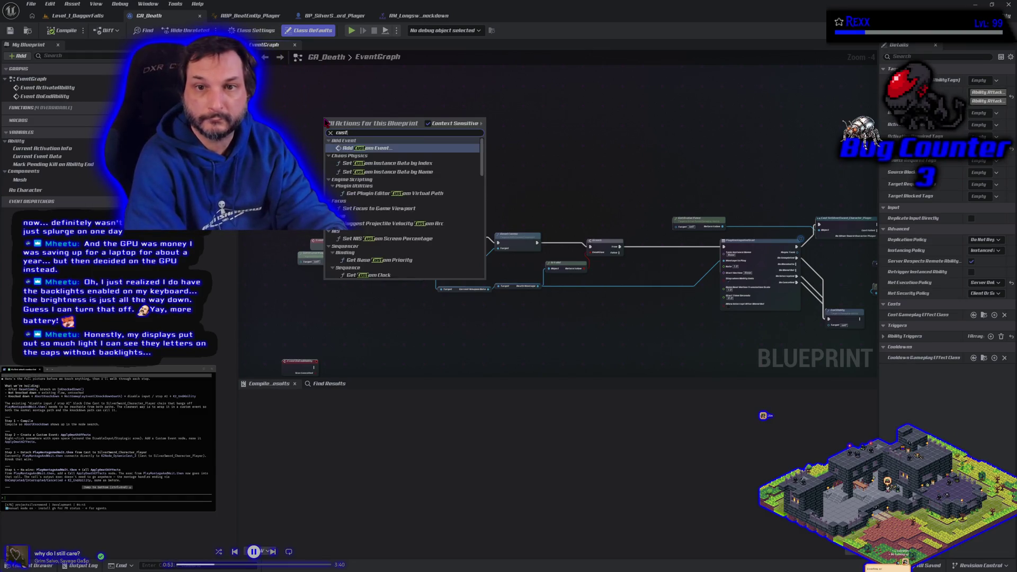
text(om event)
key(Return)
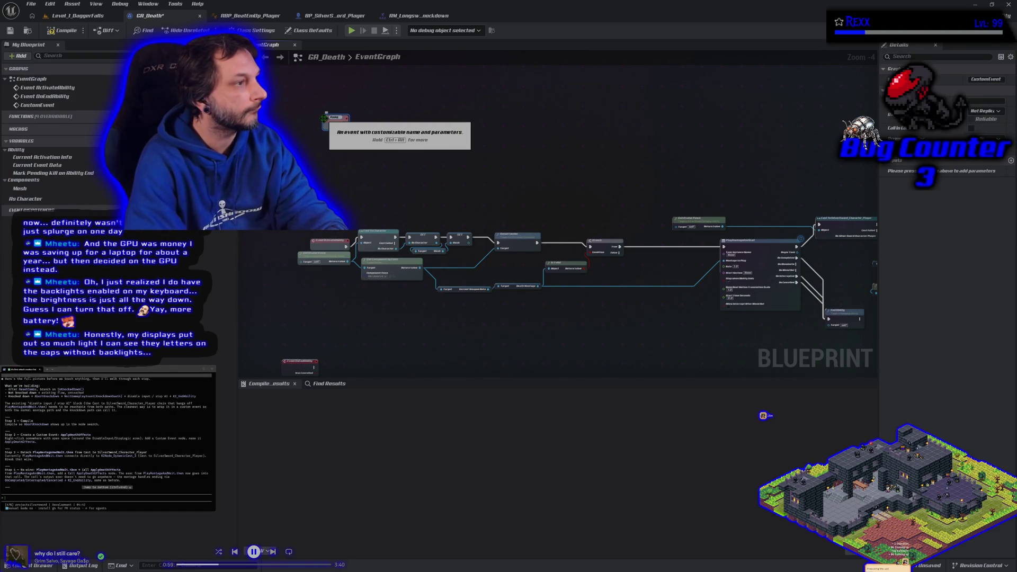
text(ApplyDeathEffects)
key(Return)
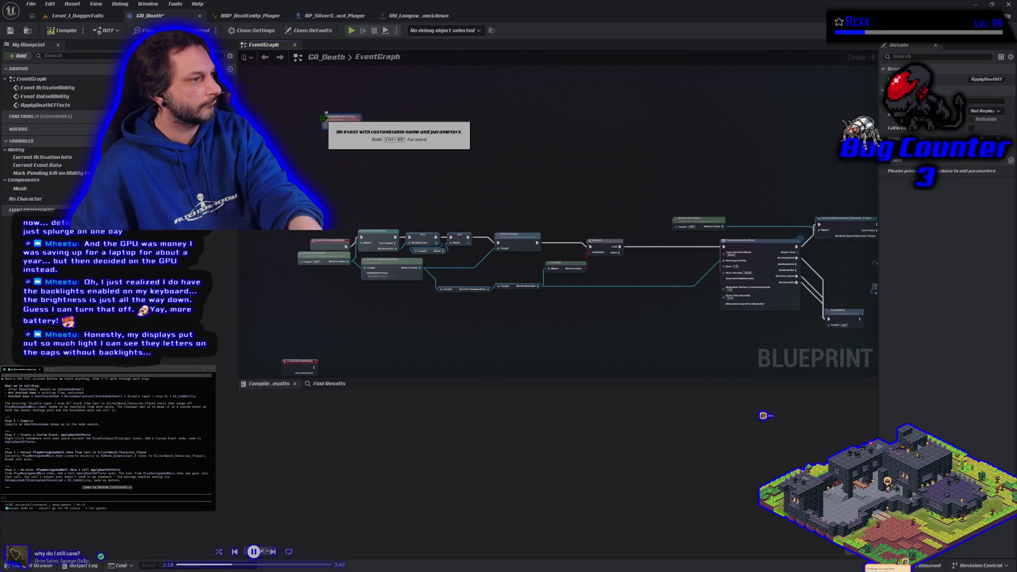
click(324, 119)
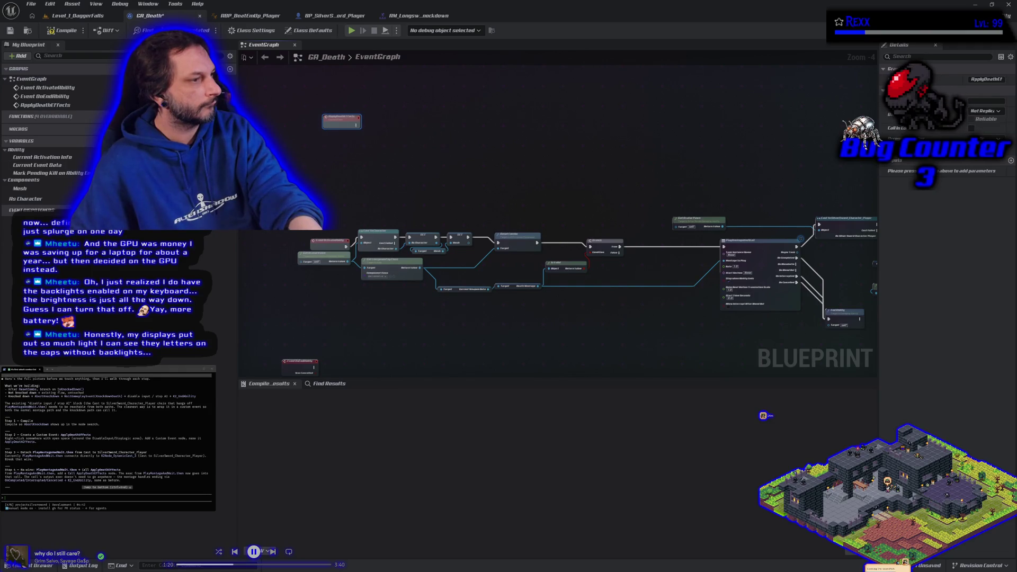
scroll(106, 434, up, 1)
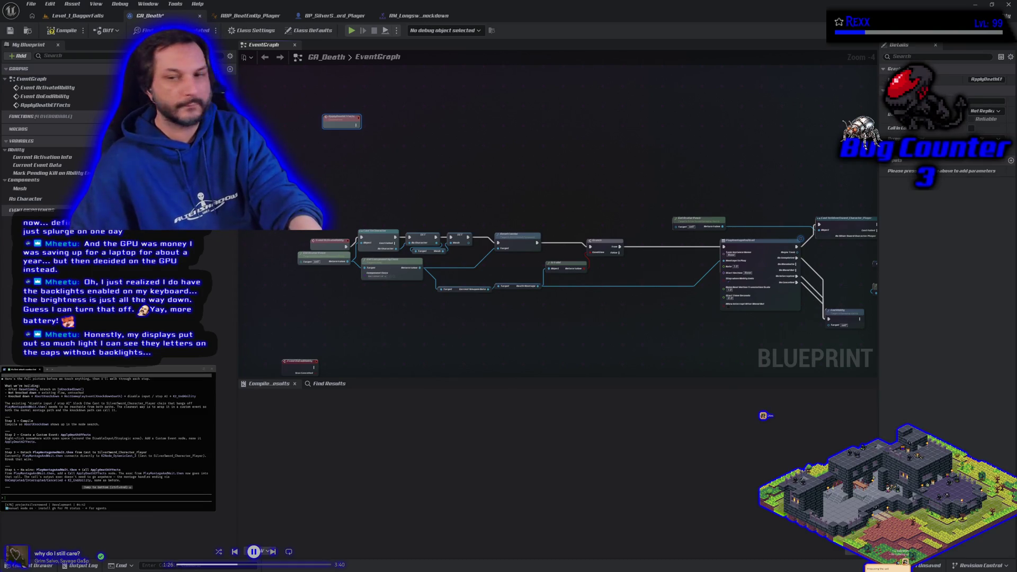
drag(672, 332, 350, 295)
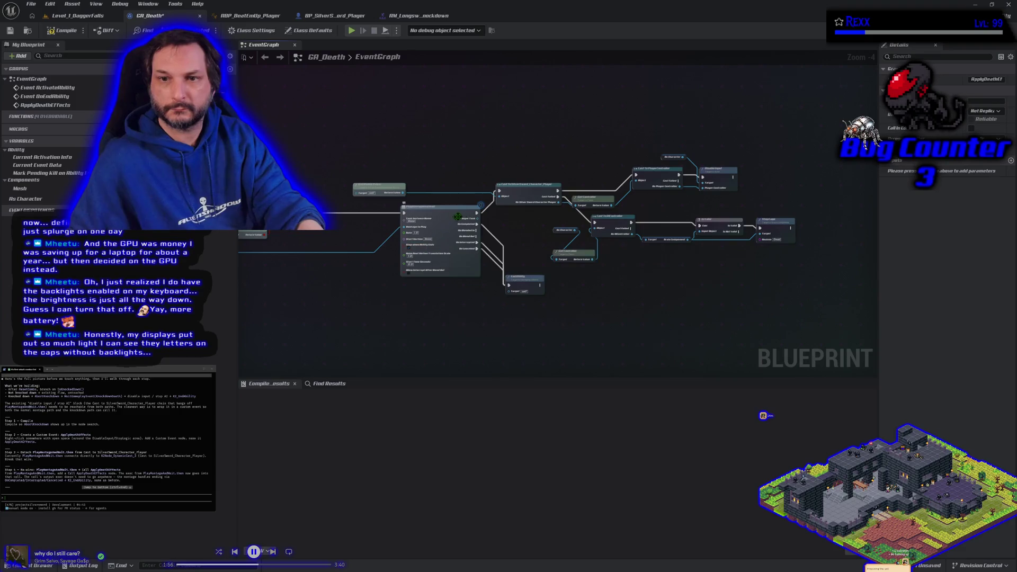
- Move ApplyDeathEffects above PlayMontageAndWait and place Get Avatar Pawn beneath it
mouse_move(355, 307)
mouse_down()
mouse_move(413, 328)
mouse_move(716, 322)
mouse_move(573, 311)
mouse_up()
mouse_move(284, 122)
mouse_down()
mouse_move(729, 206)
mouse_move(709, 211)
mouse_up()
drag(701, 342, 518, 337)
drag(461, 222, 580, 221)
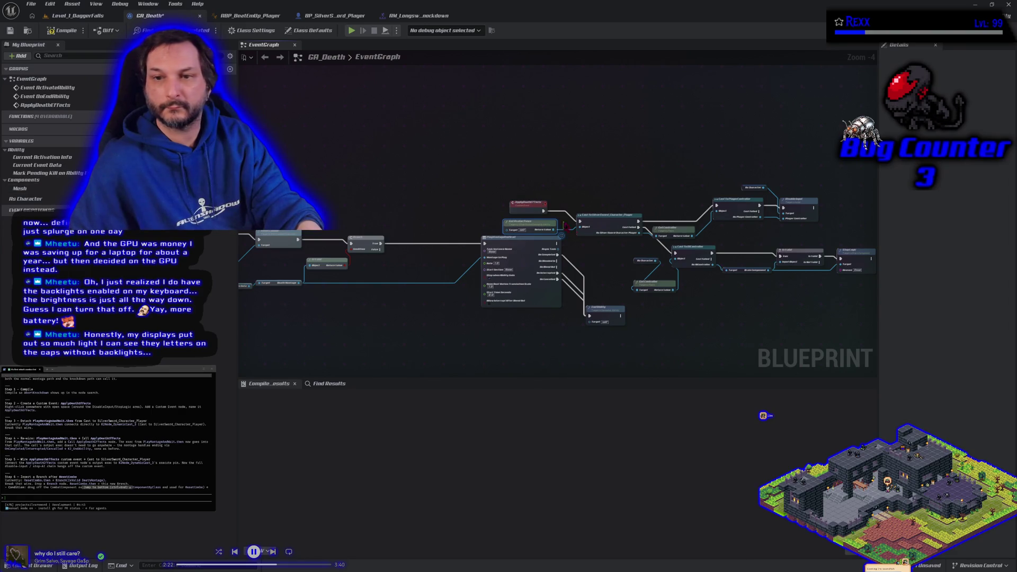
- Add an ApplyDeathEffects call node off PlayMontageAndWait's output pin
drag(556, 246, 577, 247)
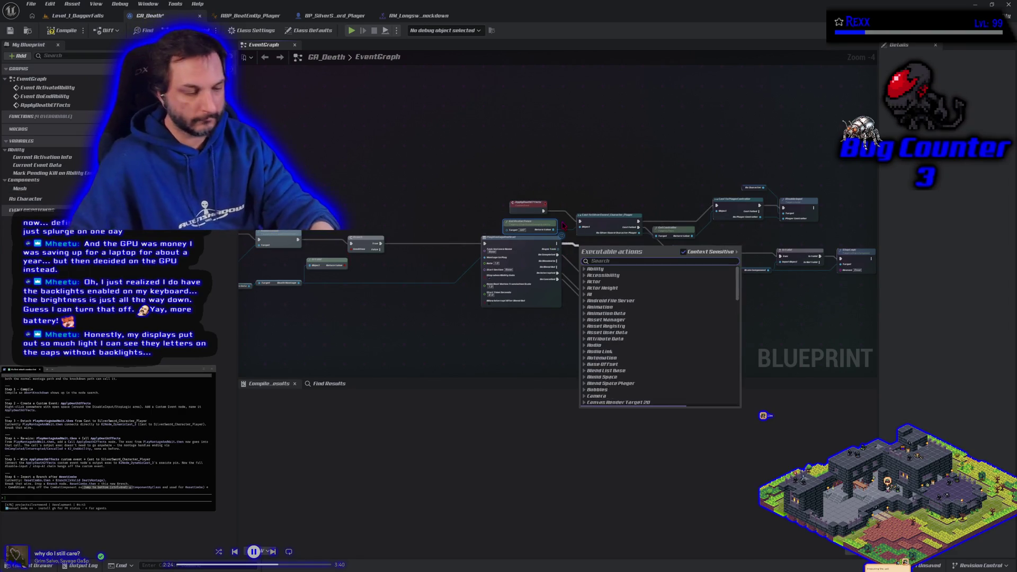
text(d)
key(BackSpace)
text(apply)
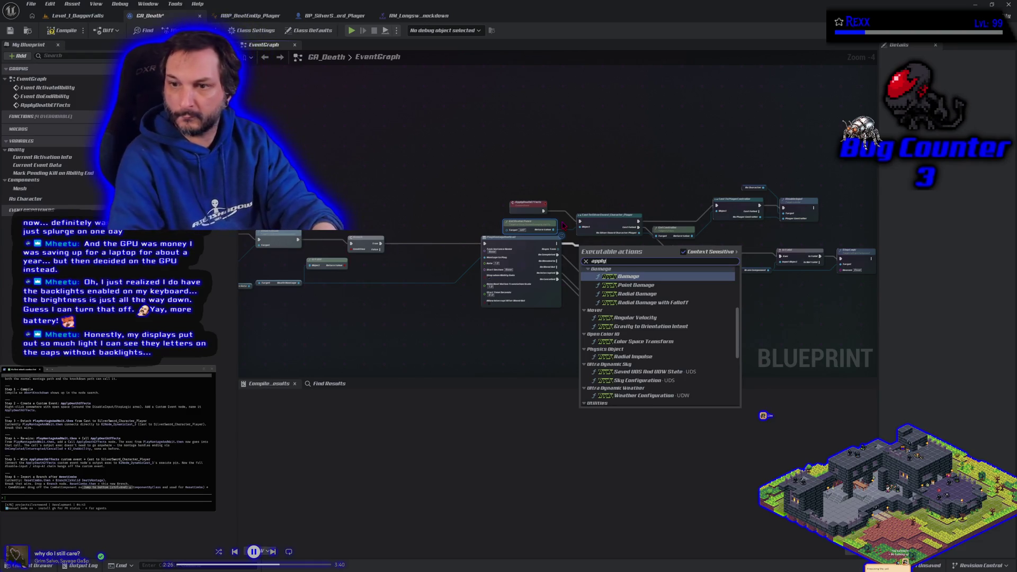
text( death)
key(Return)
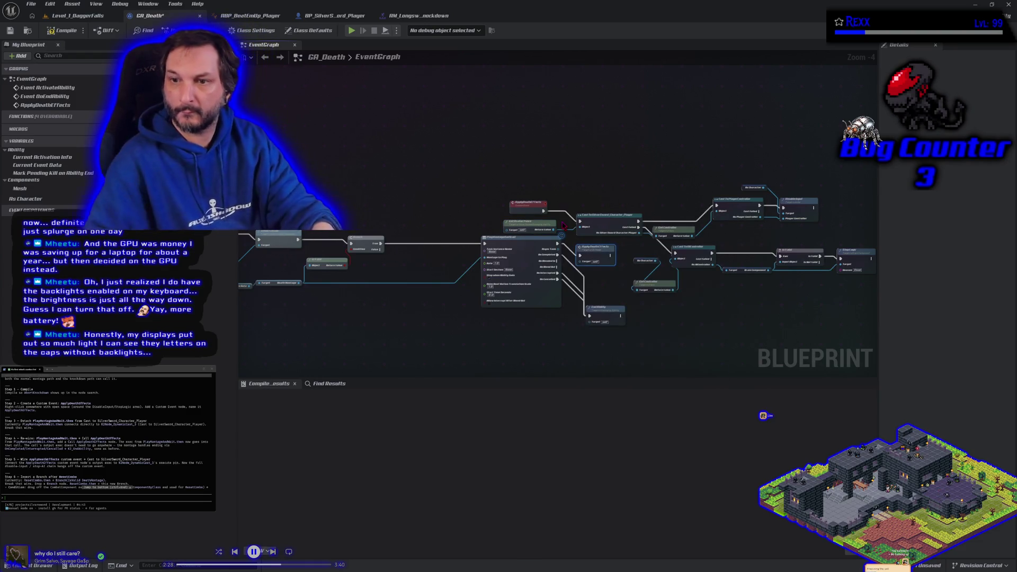
- Nudge the ApplyDeathEffects call into place, then compile and save GA_Death
drag(593, 247, 594, 238)
click(59, 30)
click(9, 31)
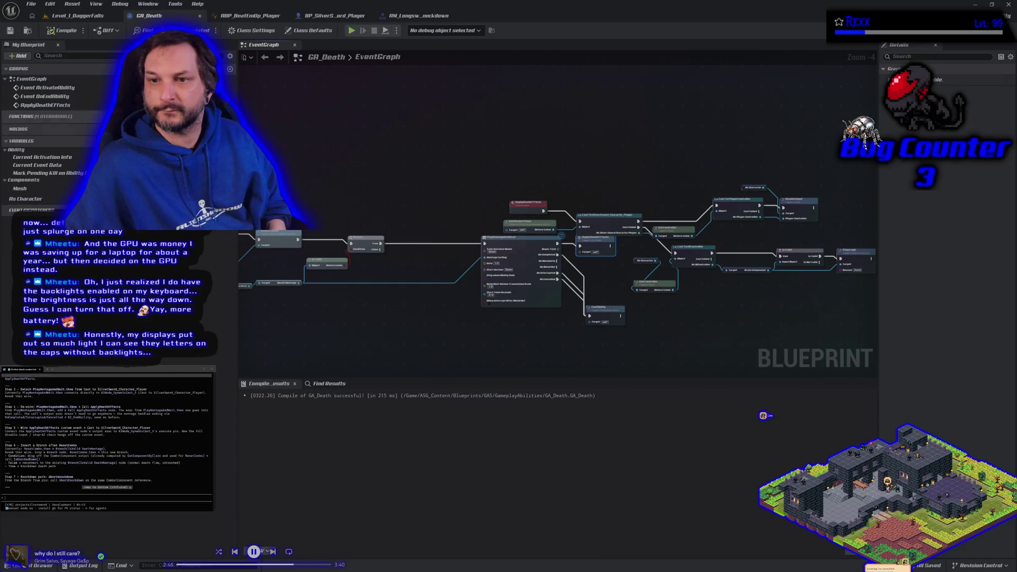
- Raise the Cast To PlayerController, IsValid and Stop Logic group higher and save GA_Death
mouse_move(505, 116)
mouse_down()
mouse_move(715, 199)
mouse_move(734, 225)
mouse_move(790, 230)
mouse_up()
drag(797, 232, 797, 232)
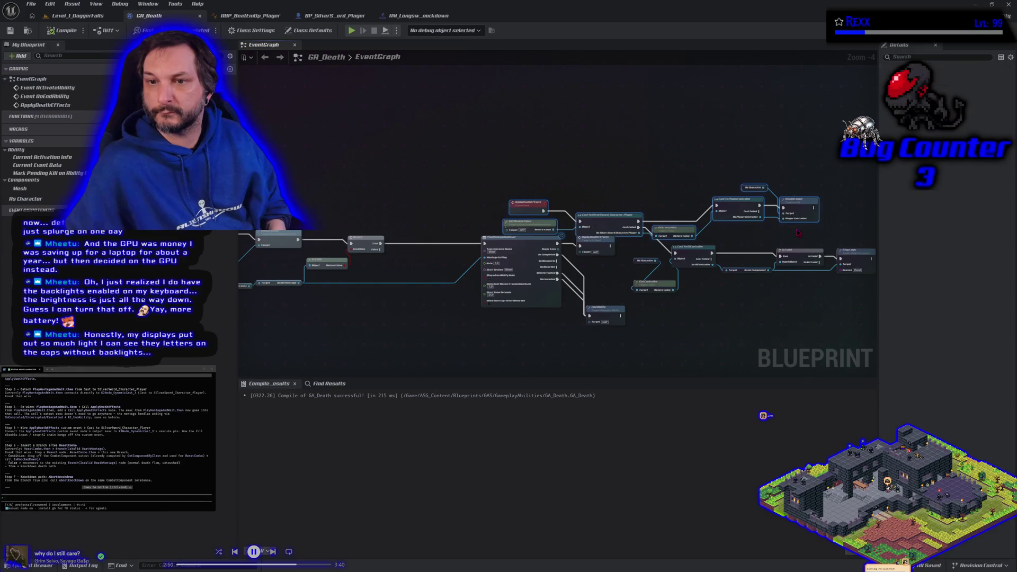
drag(609, 227, 594, 137)
mouse_move(662, 251)
mouse_down()
mouse_move(526, 244)
mouse_move(562, 265)
mouse_move(737, 294)
mouse_up()
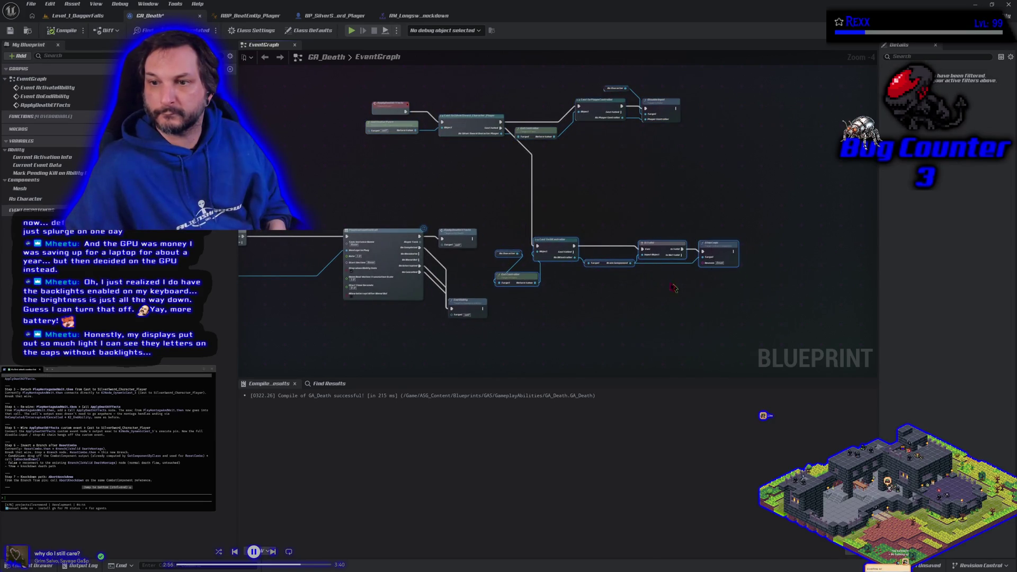
drag(553, 242, 534, 160)
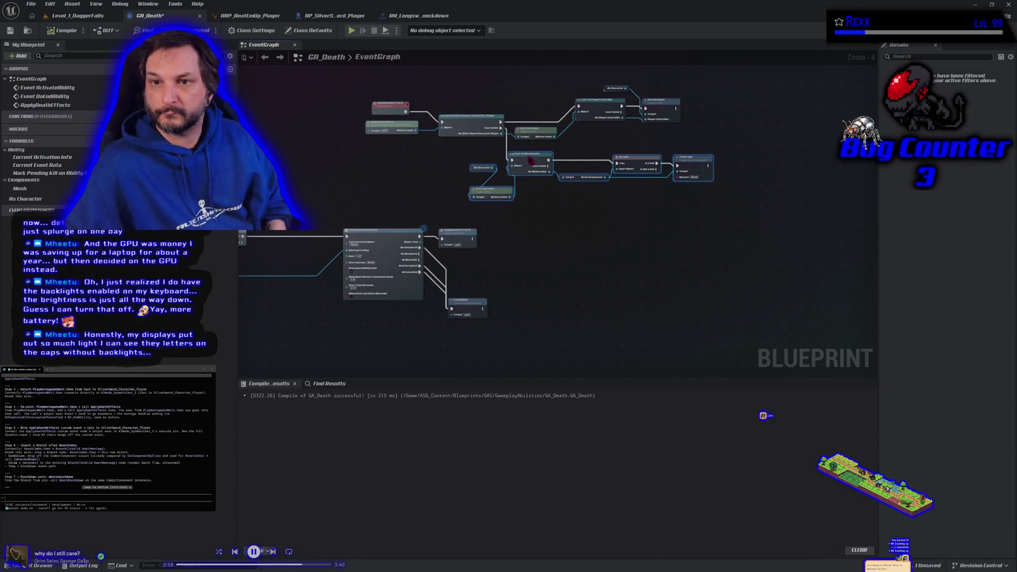
drag(536, 236, 607, 285)
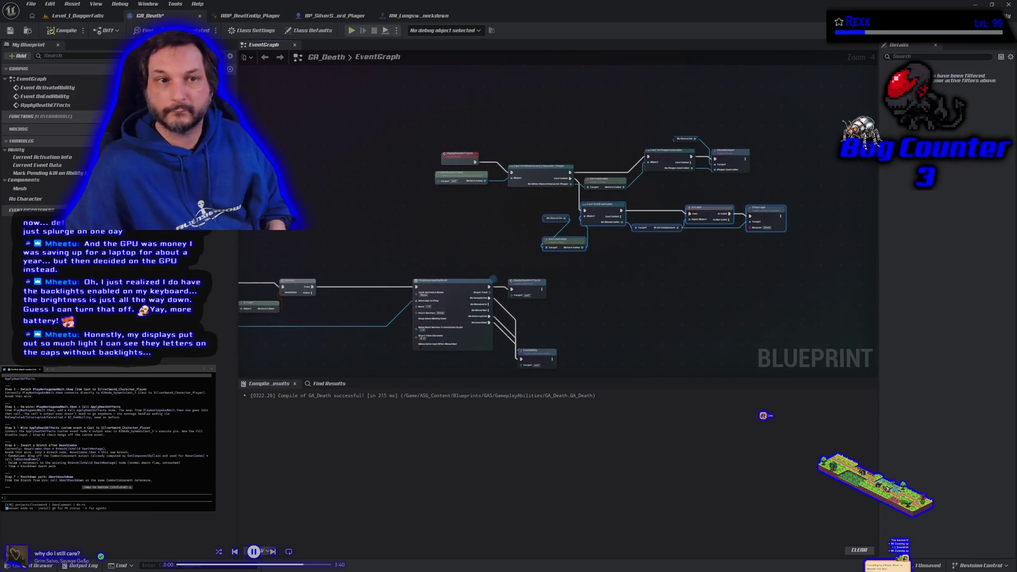
click(13, 32)
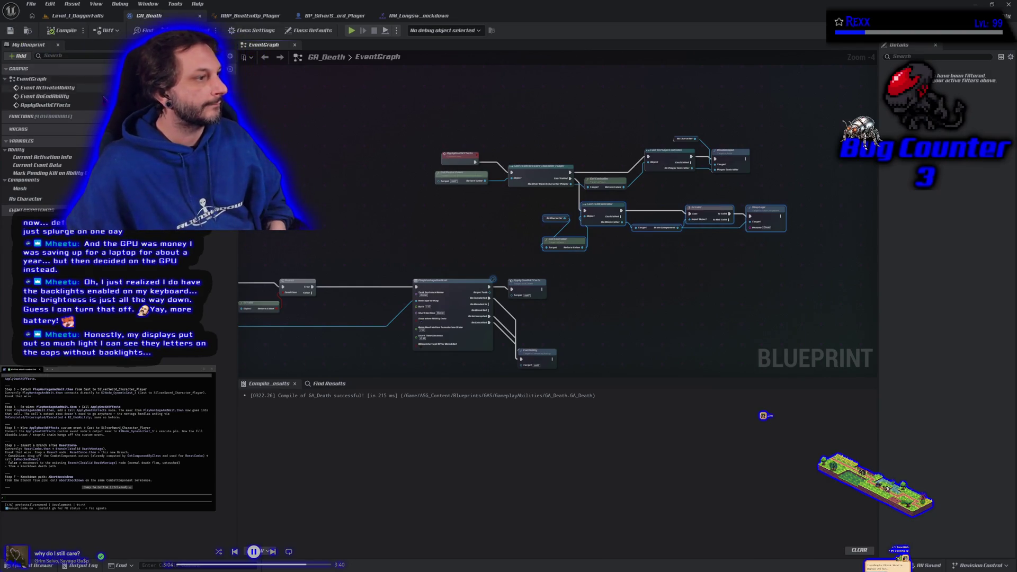
mouse_move(407, 237)
mouse_down()
mouse_move(461, 159)
mouse_move(479, 172)
mouse_up()
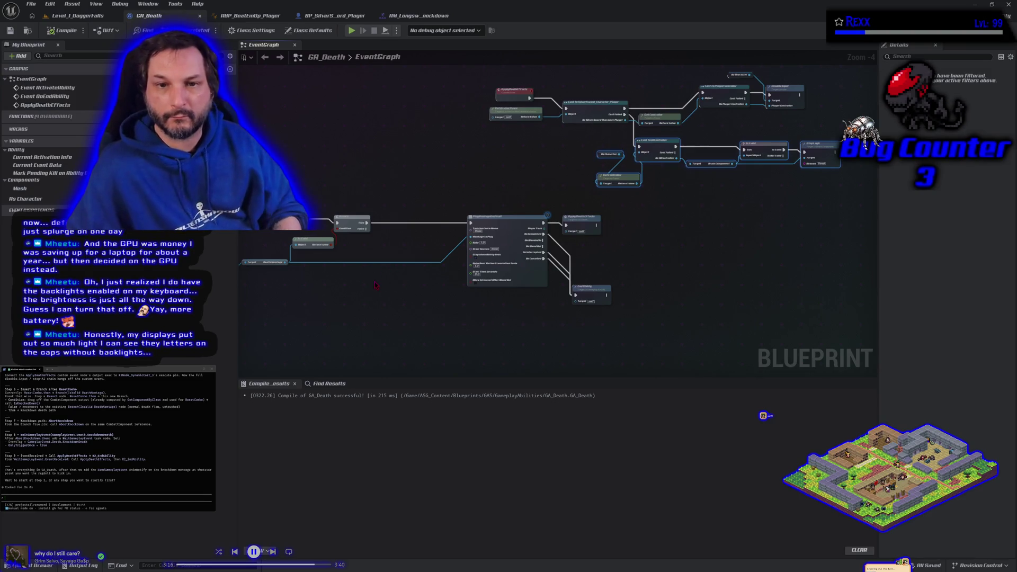
- Shift the old Branch and IsValid right and insert a new Branch after Reset Combo
drag(375, 285, 407, 268)
drag(453, 218, 544, 219)
drag(423, 239, 496, 242)
drag(388, 322, 494, 297)
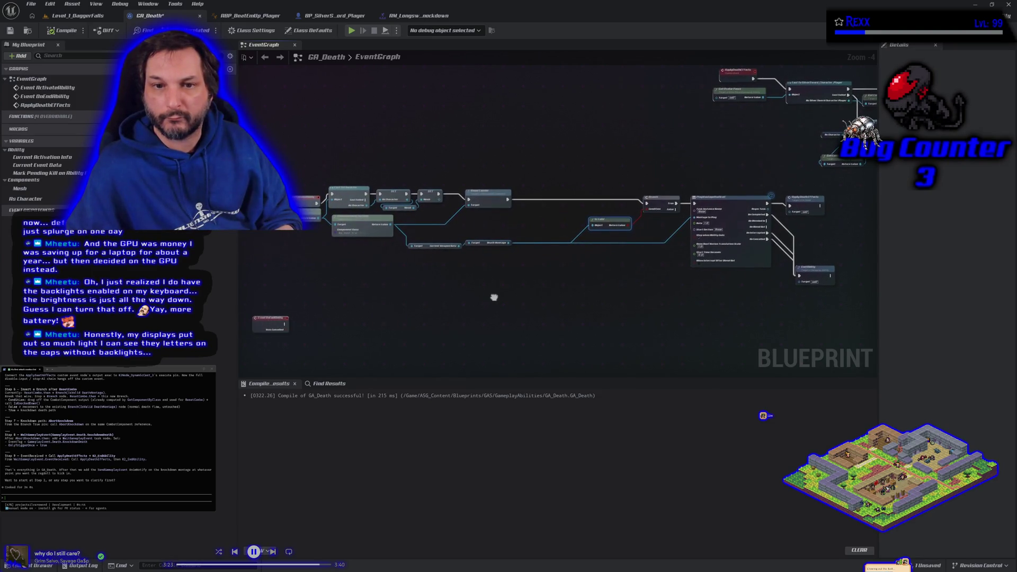
click(538, 179)
mouse_move(508, 200)
mouse_down()
mouse_move(530, 210)
mouse_move(550, 180)
mouse_move(535, 194)
mouse_up()
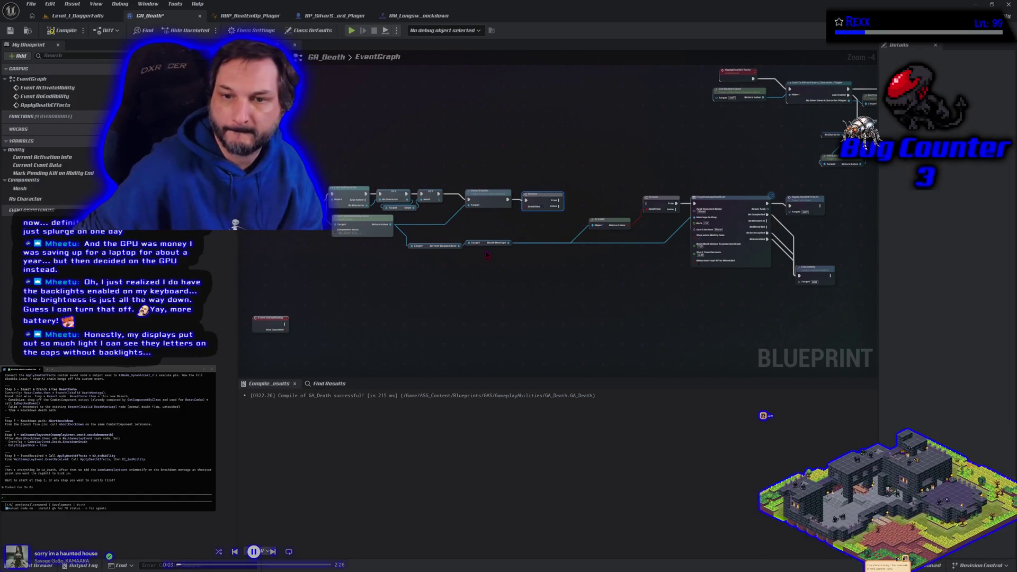
- Use the combat component's Is Knocked Down as the condition, routing False to the old Branch
scroll(453, 251, up, 1)
mouse_move(370, 215)
mouse_down()
mouse_move(535, 227)
mouse_move(462, 214)
mouse_up()
text(is knocked down)
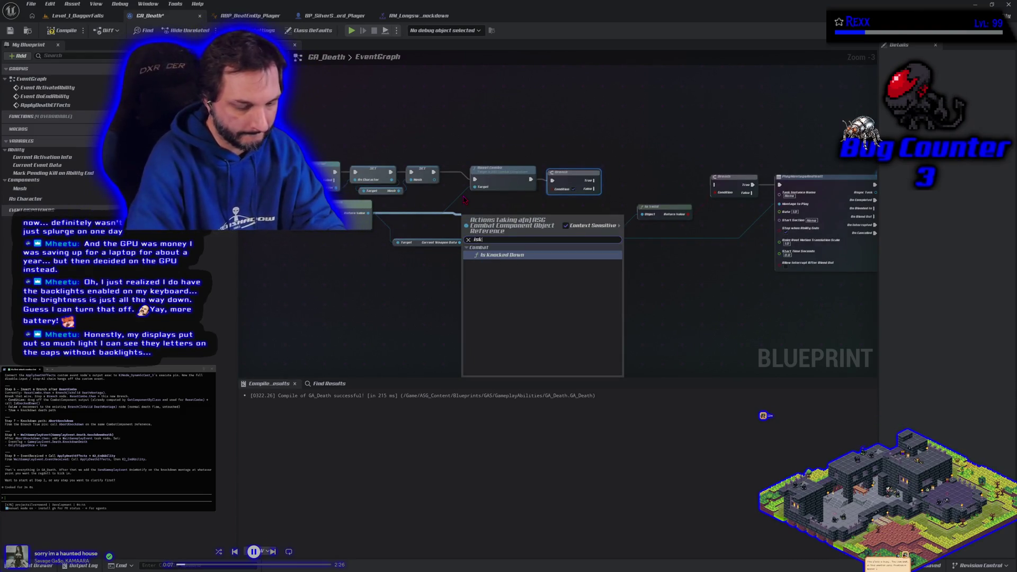
key(Return)
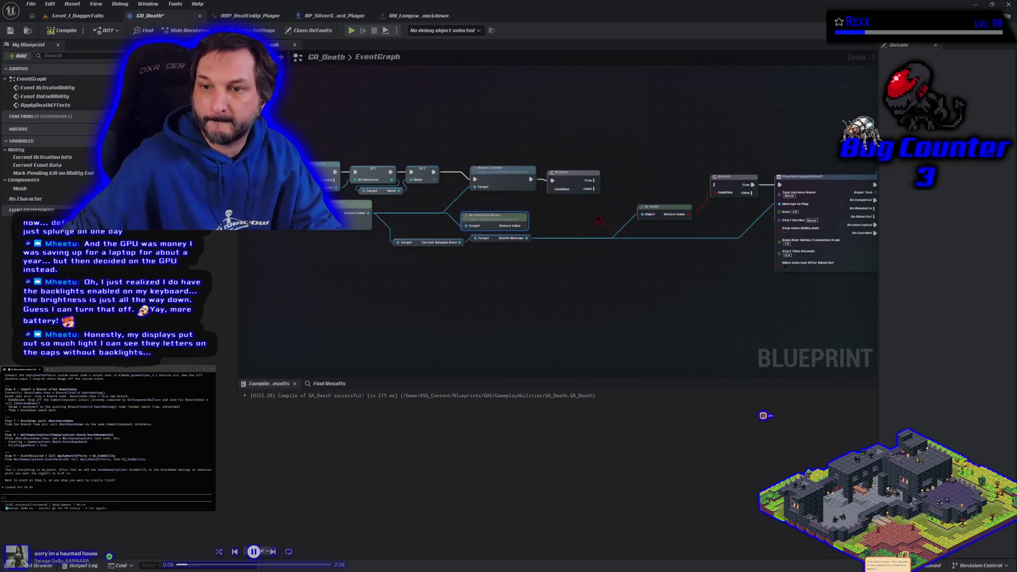
drag(523, 225, 552, 188)
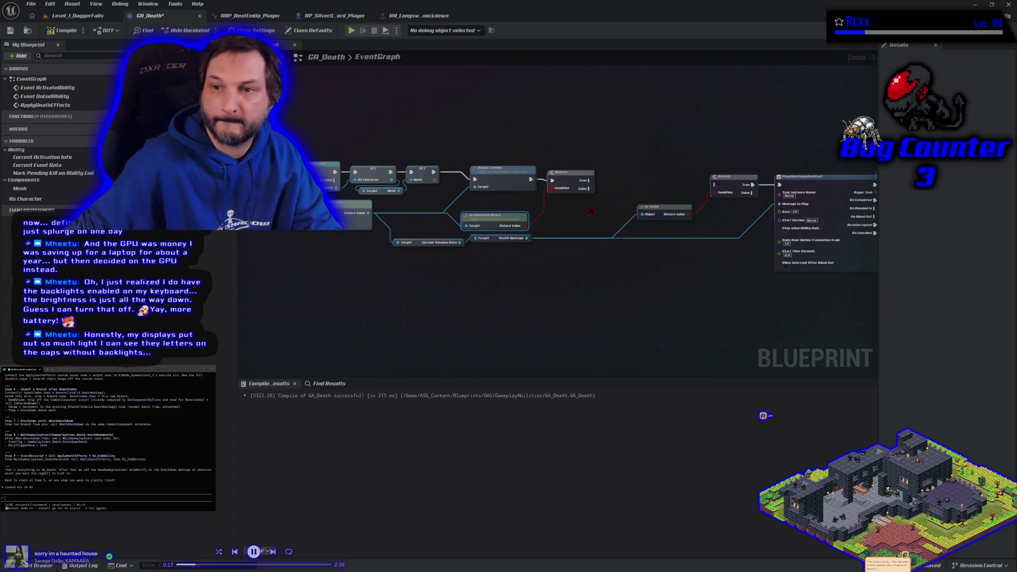
drag(589, 188, 716, 185)
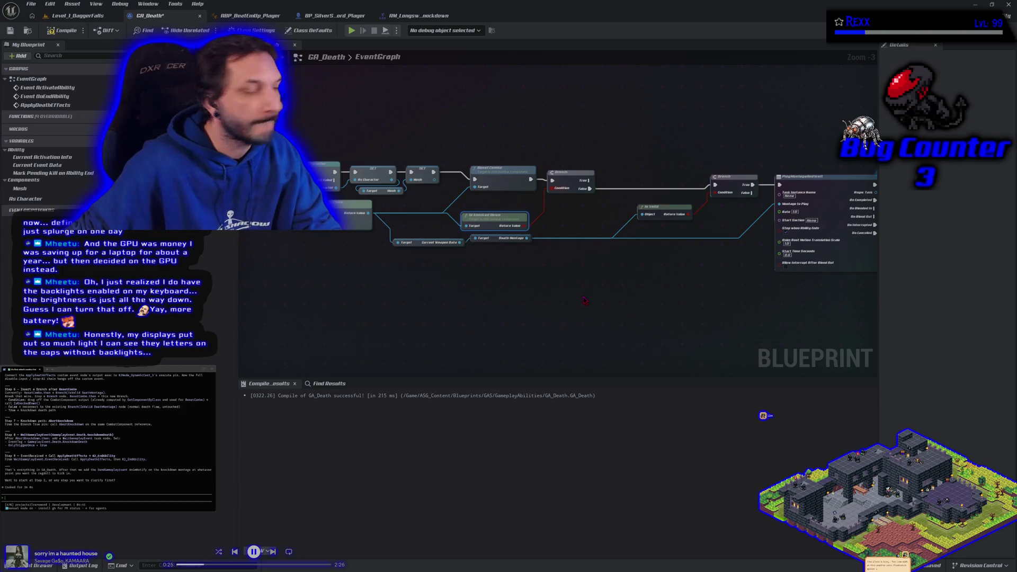
scroll(584, 301, down, 1)
drag(445, 336, 404, 305)
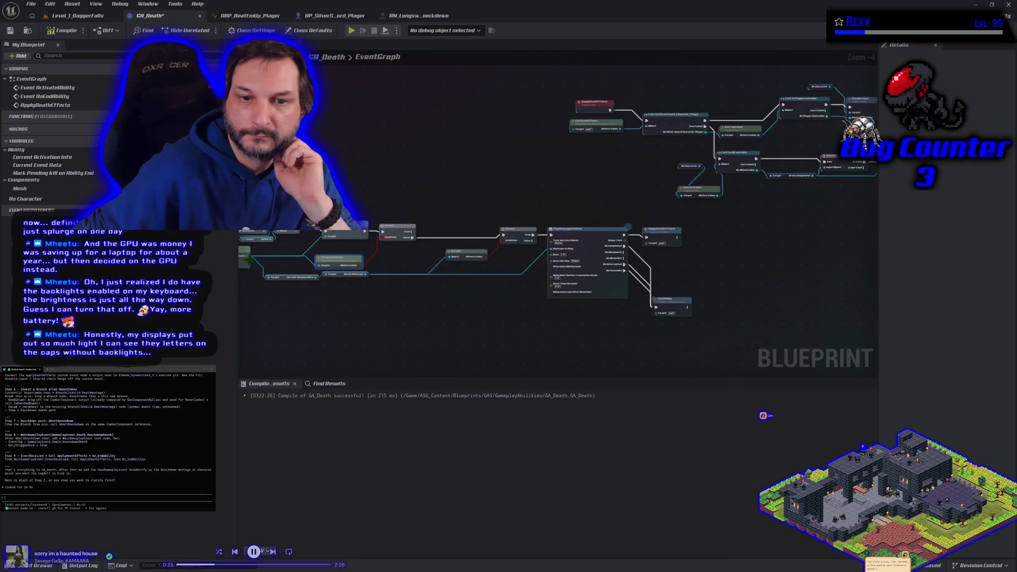
- Add an Abort Knockdown node on the True path of the Is Knocked Down Branch
drag(242, 262, 399, 212)
text(abort)
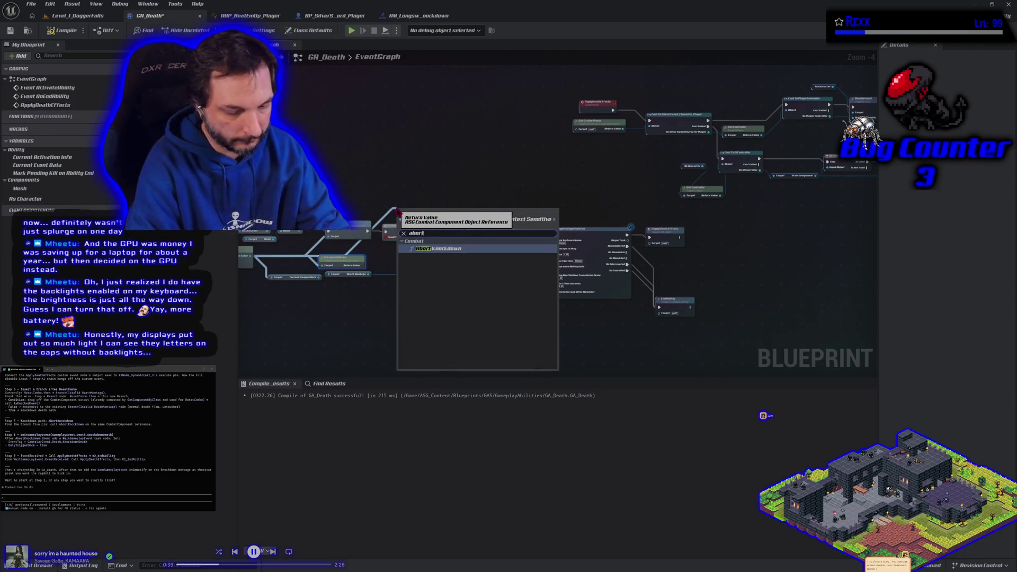
click(430, 254)
drag(425, 215, 454, 203)
mouse_move(418, 232)
mouse_down()
mouse_move(421, 212)
mouse_move(441, 198)
mouse_up()
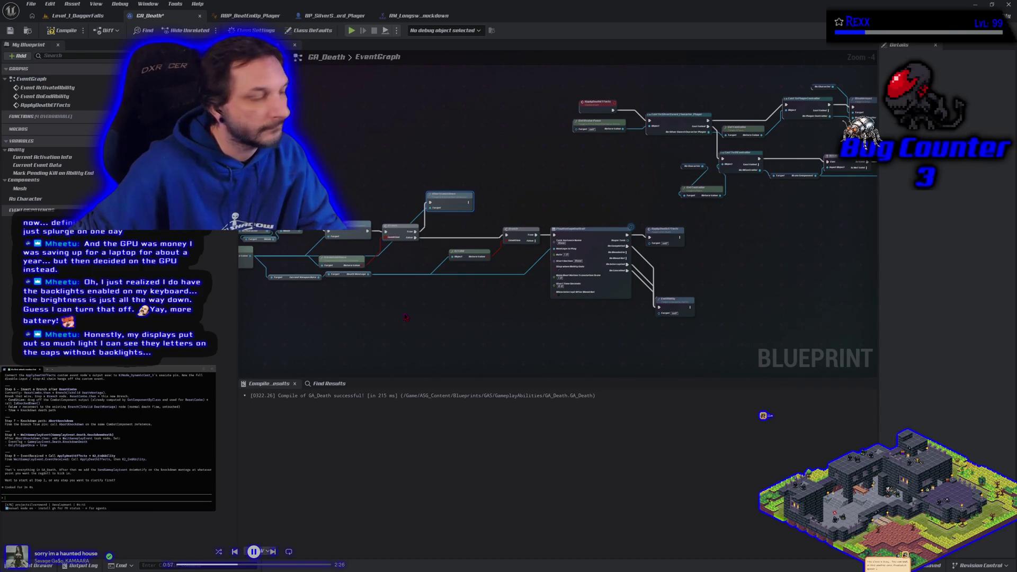
- Chain a Wait Gameplay Event node after Abort Knockdown
mouse_move(472, 206)
mouse_down()
mouse_move(546, 209)
mouse_move(497, 208)
mouse_up()
text(waitgam)
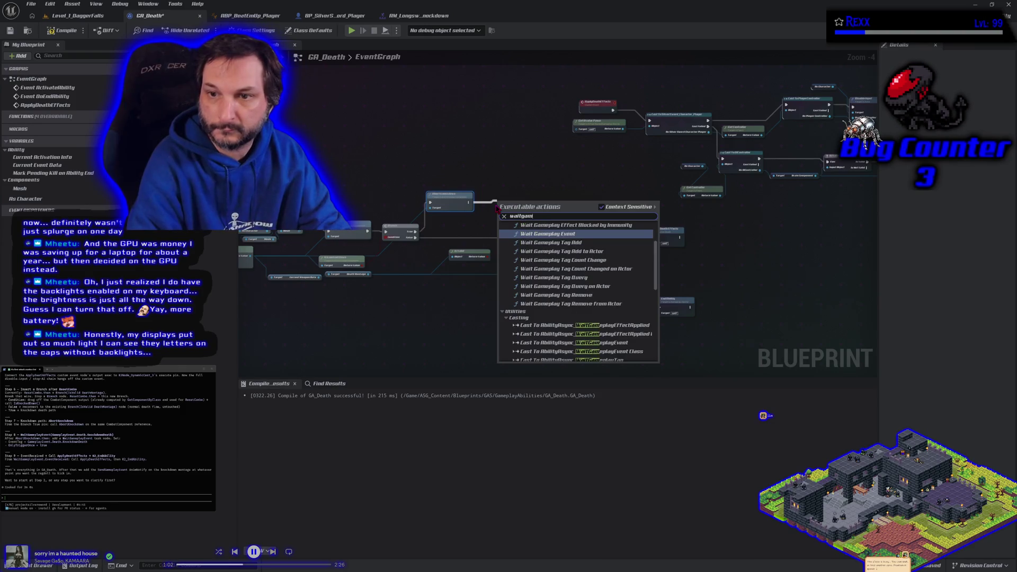
key(Return)
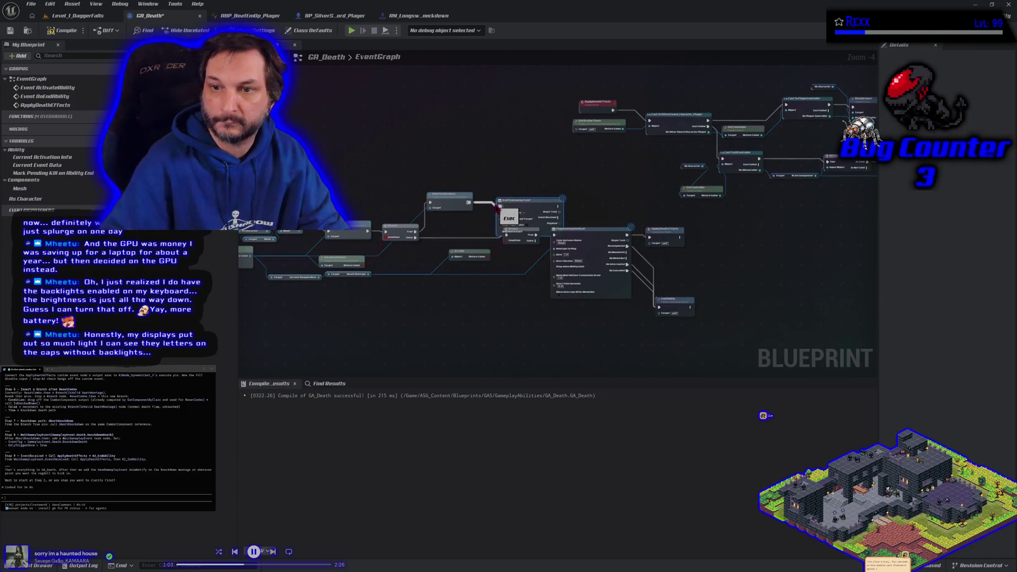
mouse_move(513, 196)
mouse_down()
mouse_move(504, 199)
mouse_move(496, 173)
mouse_up()
- Reposition the new nodes and search the Event Tag list for 'death', finding no match
ctrl+click(449, 195)
scroll(496, 192, up, 3)
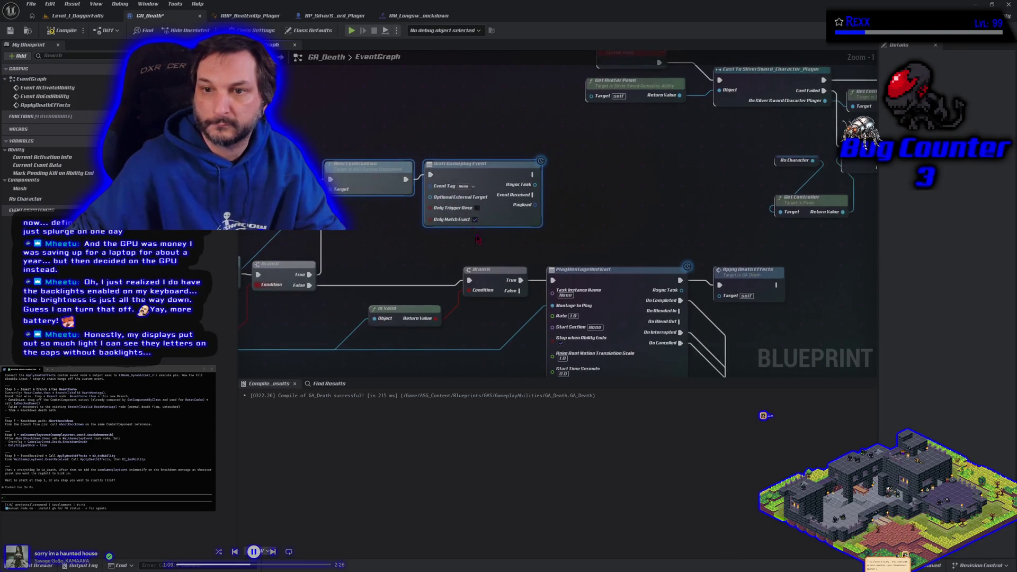
click(462, 187)
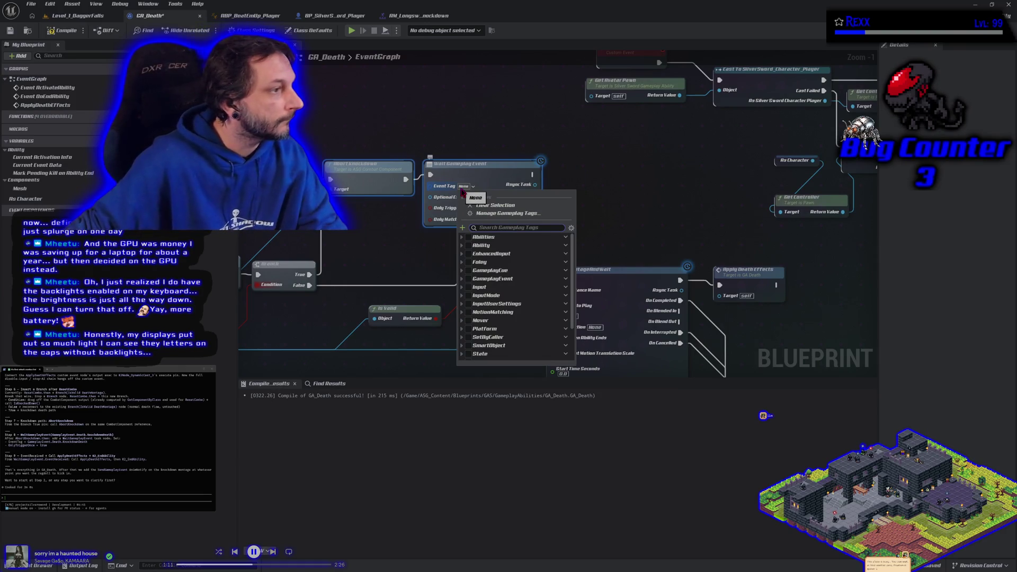
text(d)
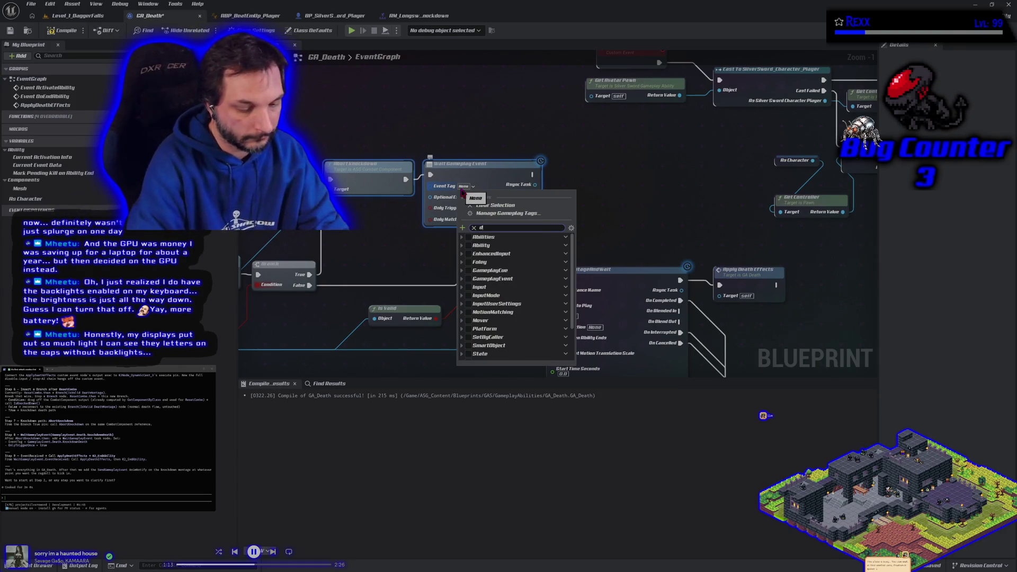
text(eath)
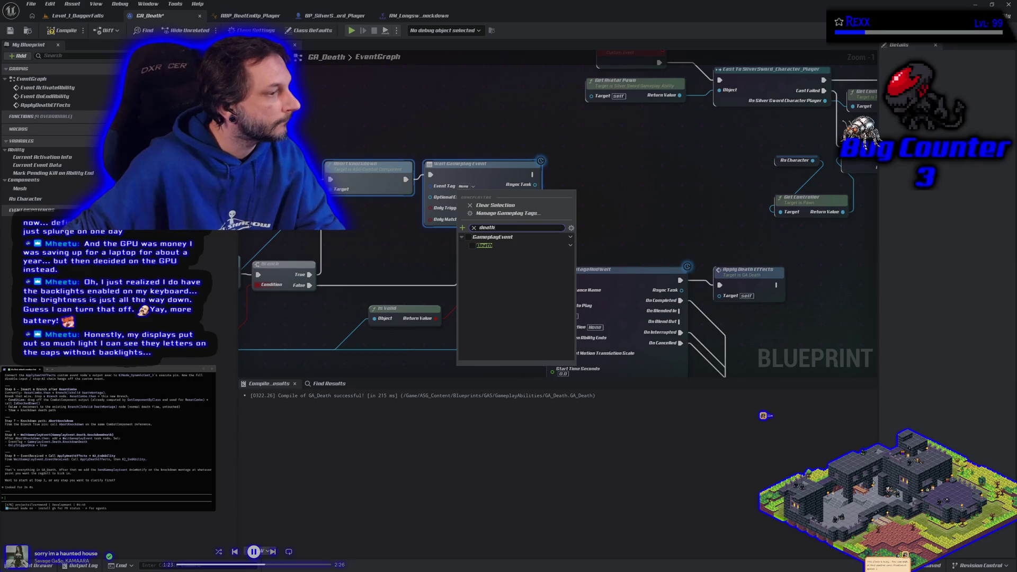
key(Escape)
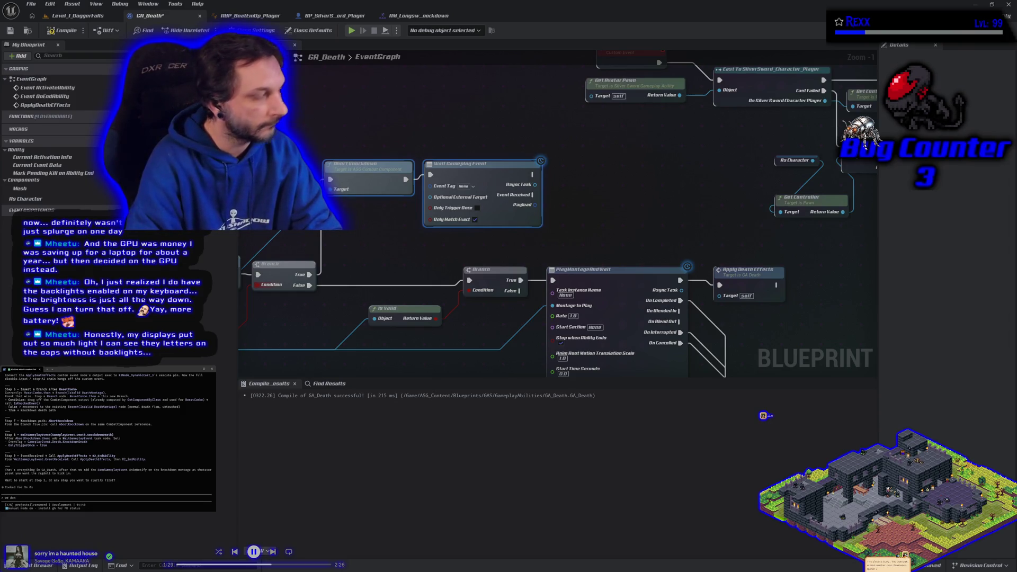
- Report the missing death tag to the assistant and recompile GA_Death
text(t have that tag)
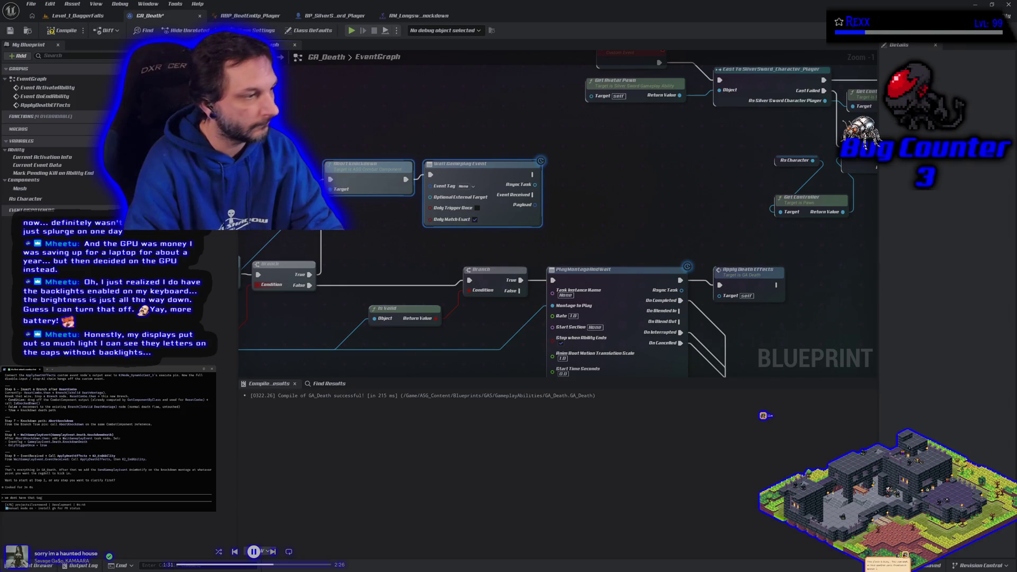
key(Return)
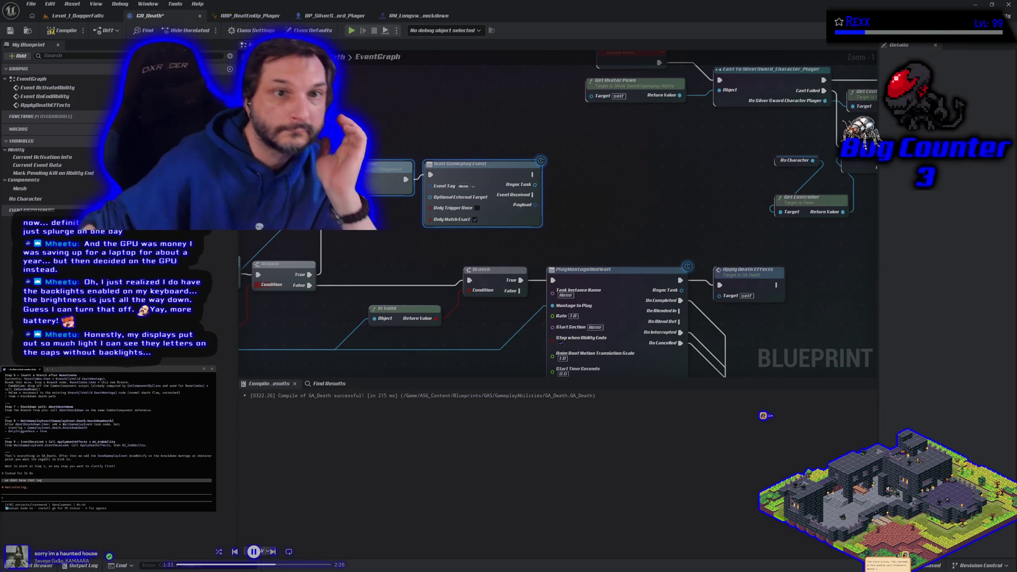
click(51, 31)
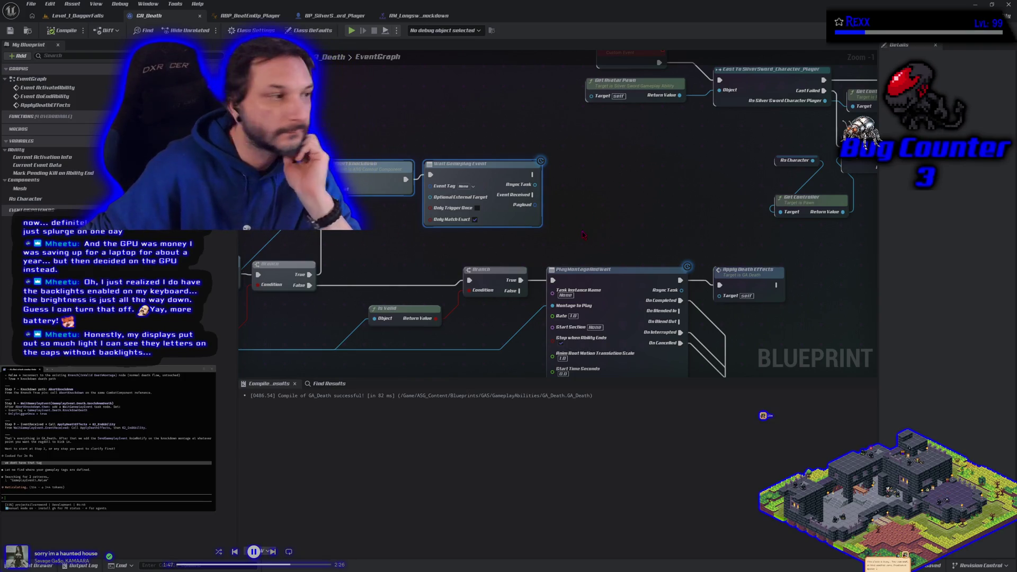
mouse_move(582, 233)
mouse_down()
mouse_move(347, 164)
mouse_move(371, 165)
mouse_up()
- Place End Ability beside Apply Death Effects, regroup the node cluster, then close the editor saving GA_Death
drag(565, 339, 546, 261)
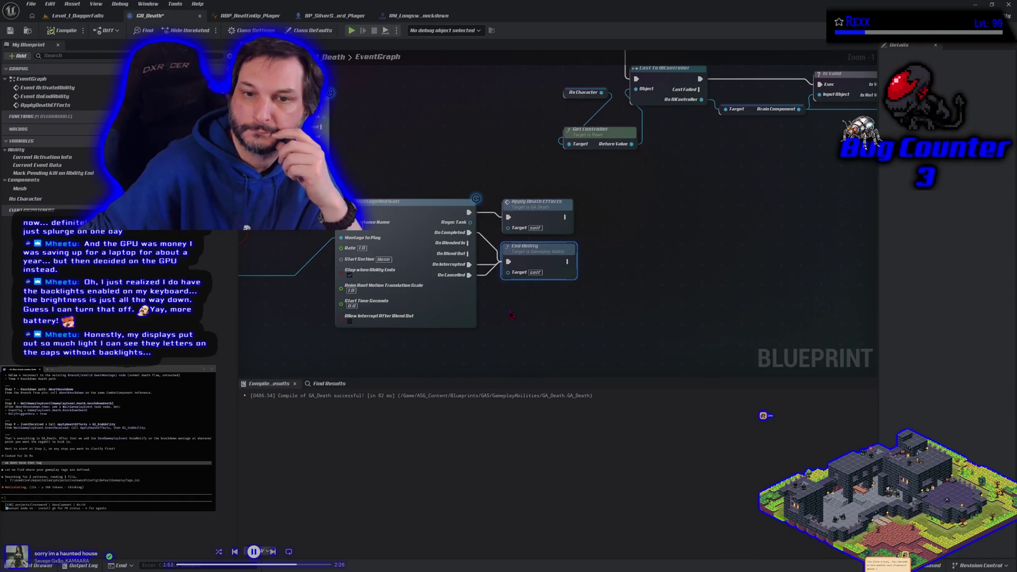
scroll(511, 314, down, 3)
scroll(550, 318, down, 1)
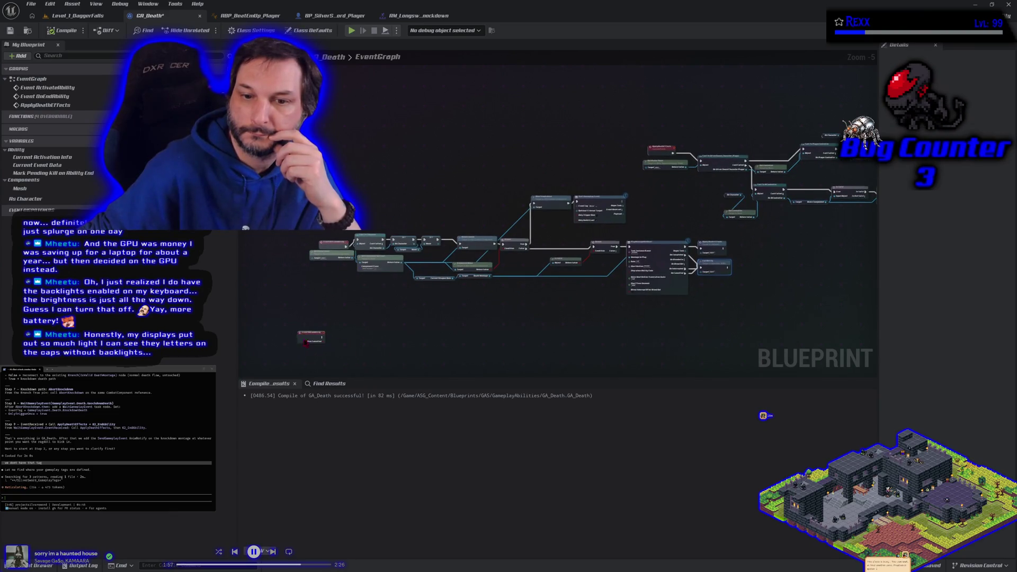
scroll(305, 343, down, 1)
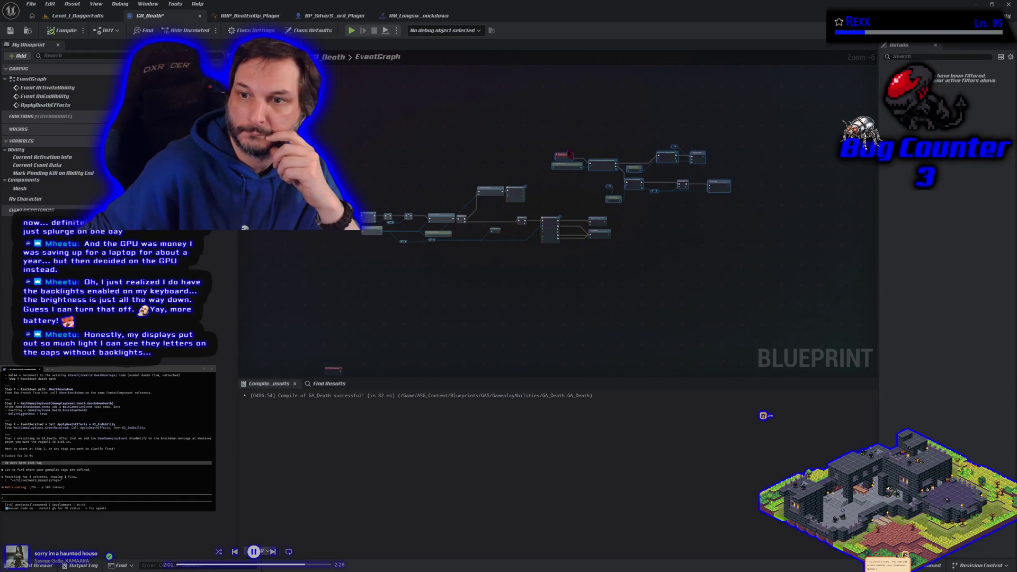
mouse_move(565, 154)
mouse_down()
mouse_move(379, 293)
mouse_move(344, 300)
mouse_move(351, 278)
mouse_up()
scroll(344, 328, up, 2)
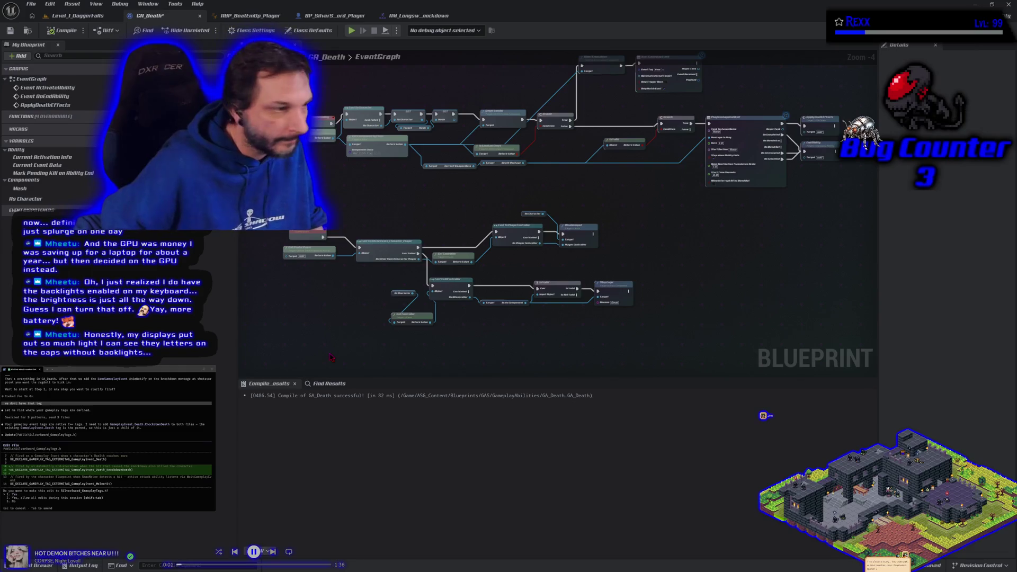
click(1009, 4)
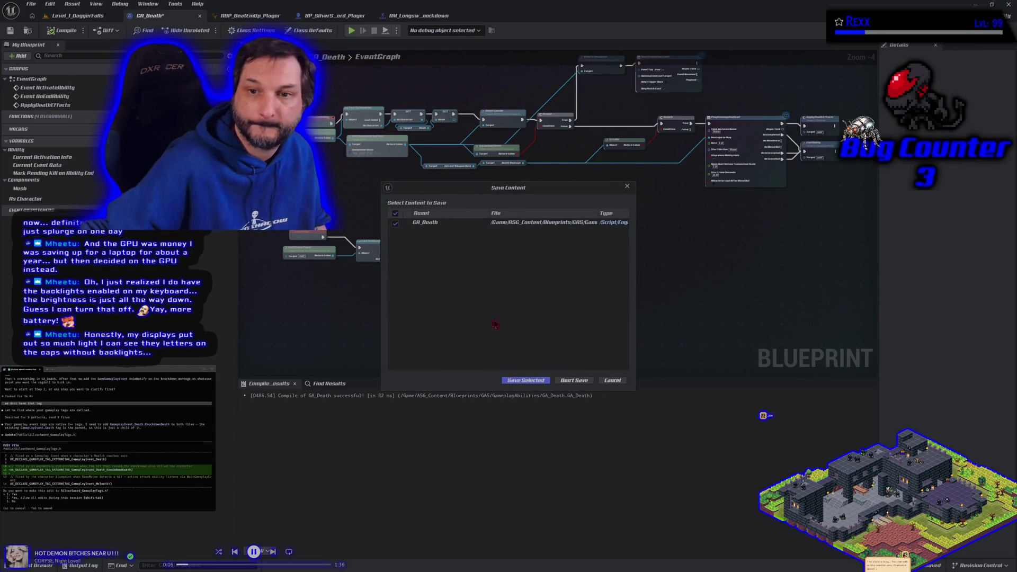
click(526, 381)
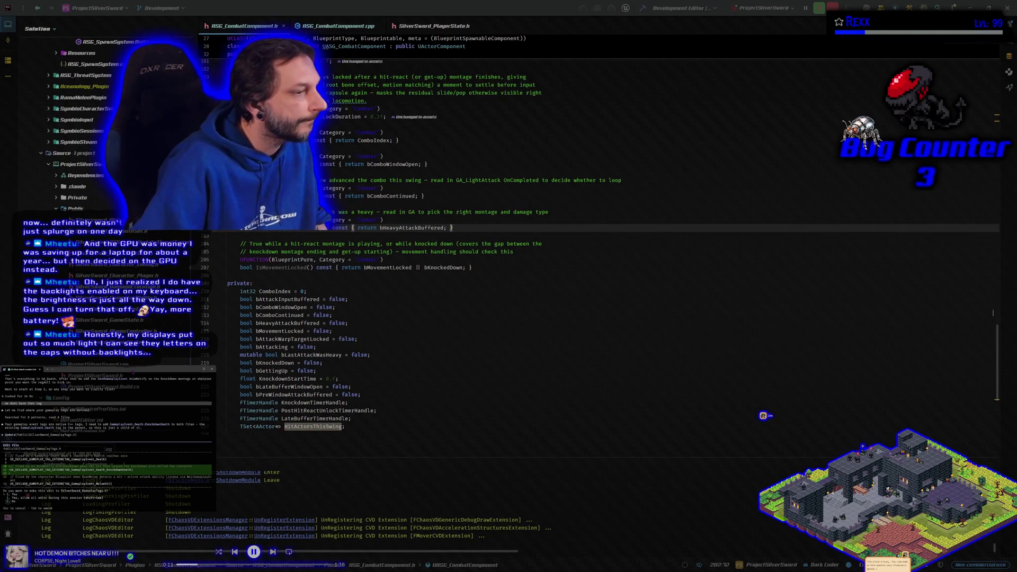
- Approve both assistant edits, including SilverSword_GameplayTags.cpp, rebuild the project, and start it under the debugger
key(Return)
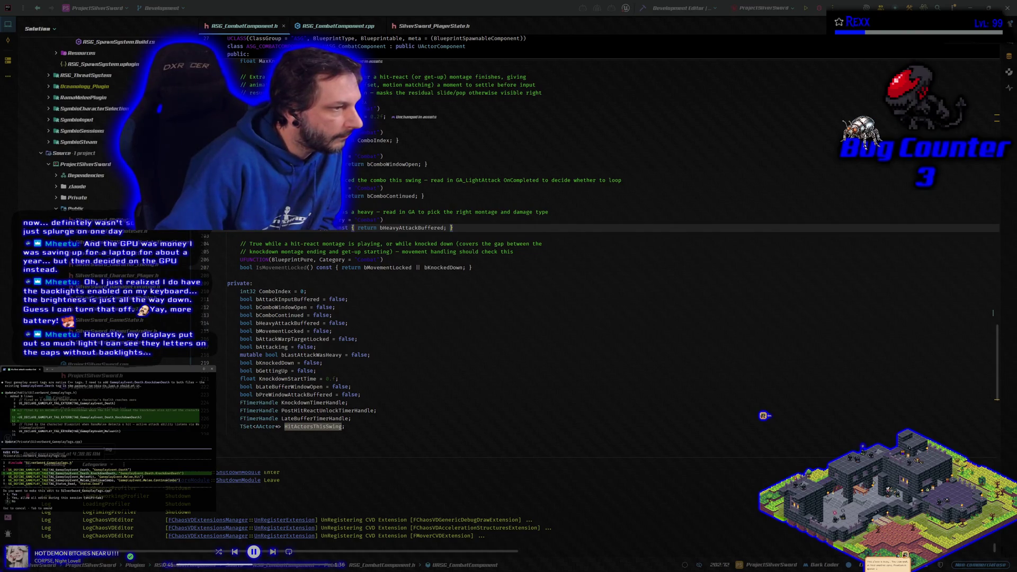
key(Return)
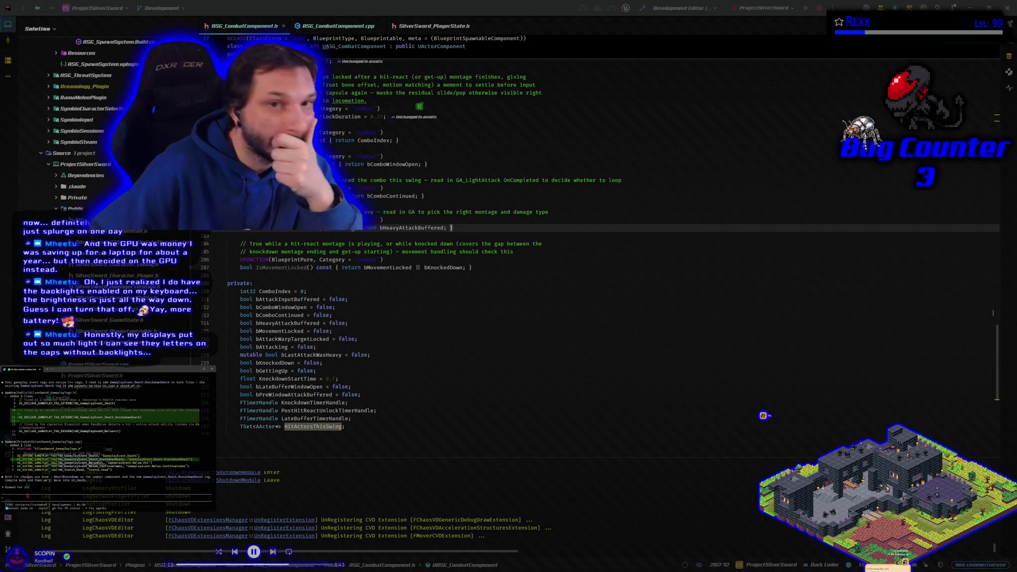
key(ctrl+shift+b)
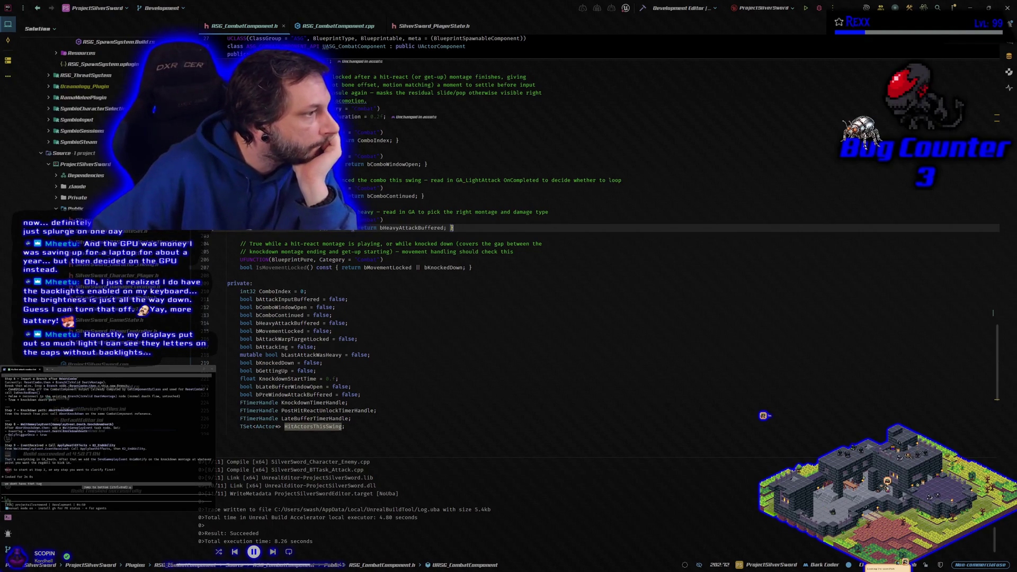
click(819, 9)
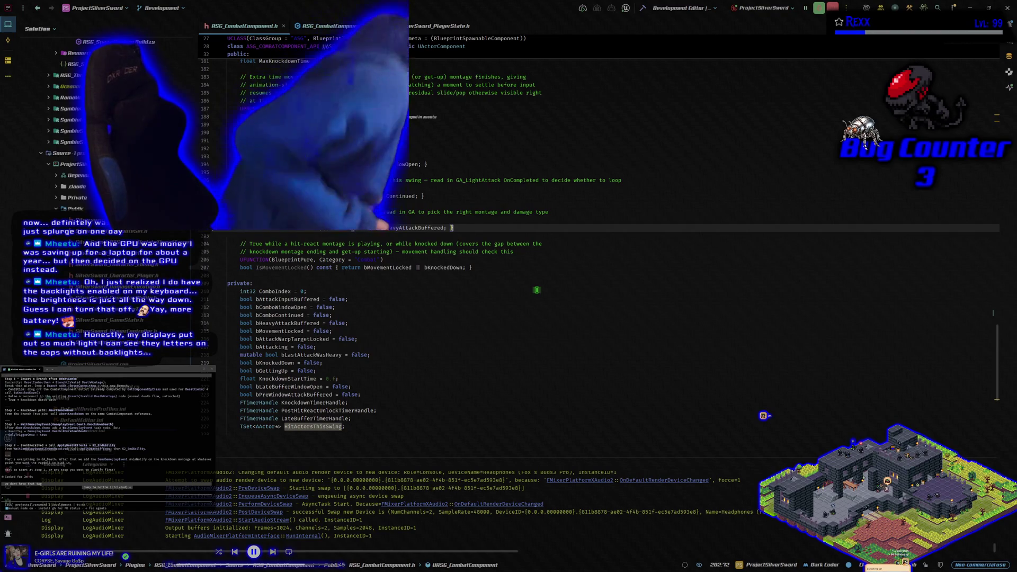
- Enter '/sh' in Visual Studio Code while viewing the combat component header
text(//sh)
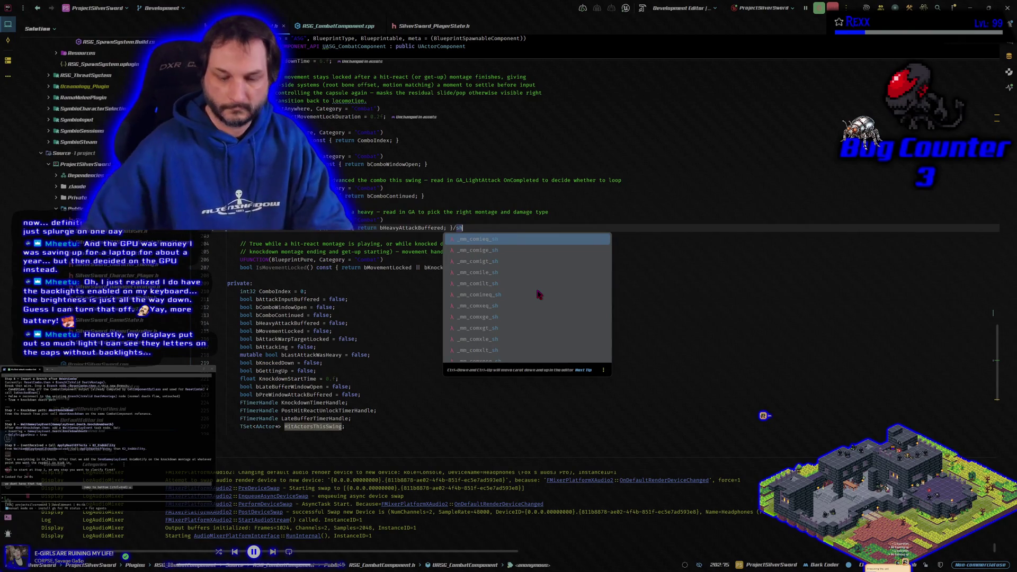
- Remove the stray character, return to Unreal Editor, and bring up the GA_Death ability graph
key(BackSpace)
key(BackSpace)
key(BackSpace)
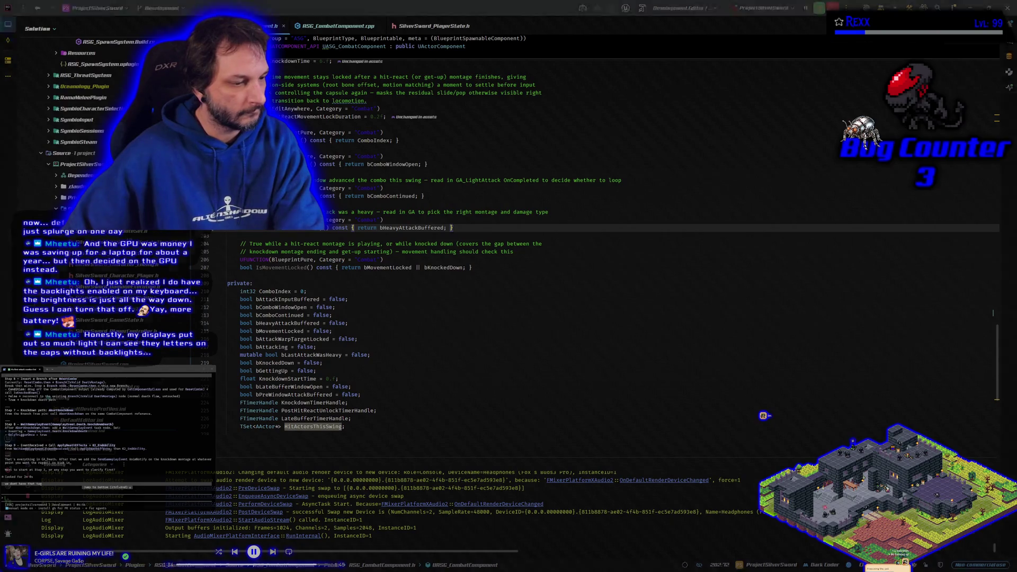
key(alt+Tab)
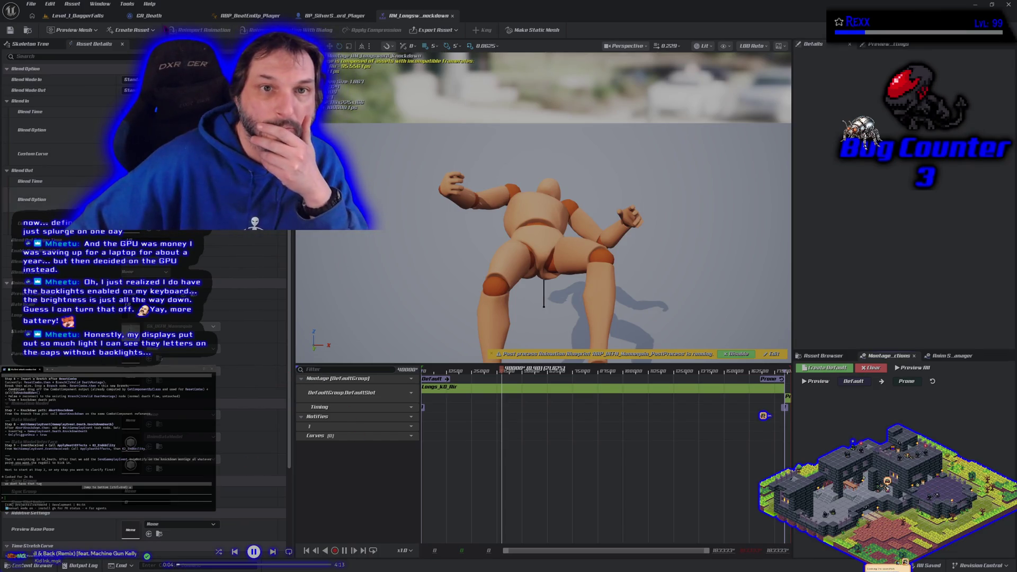
click(159, 16)
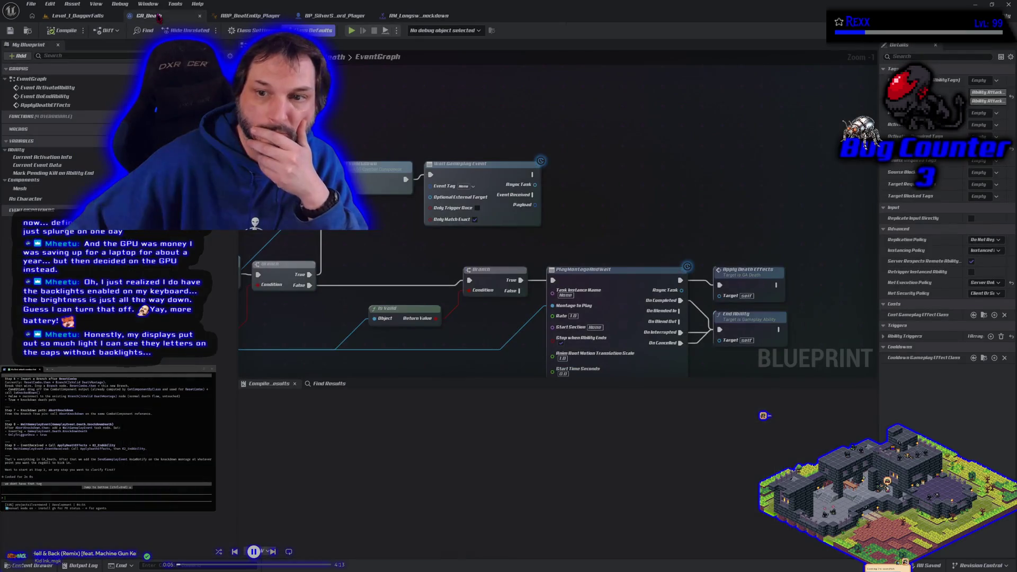
click(465, 187)
text(death)
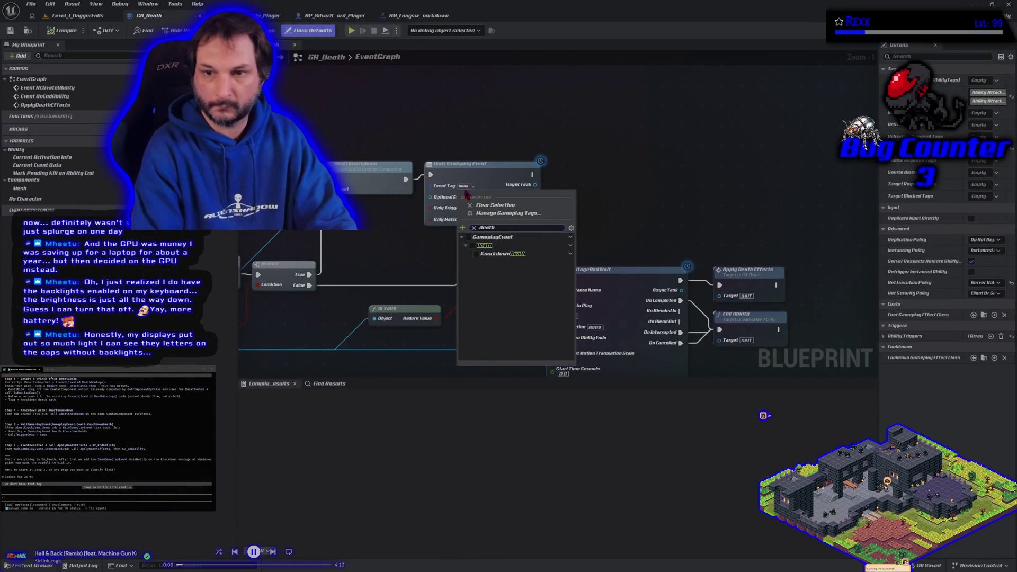
click(475, 253)
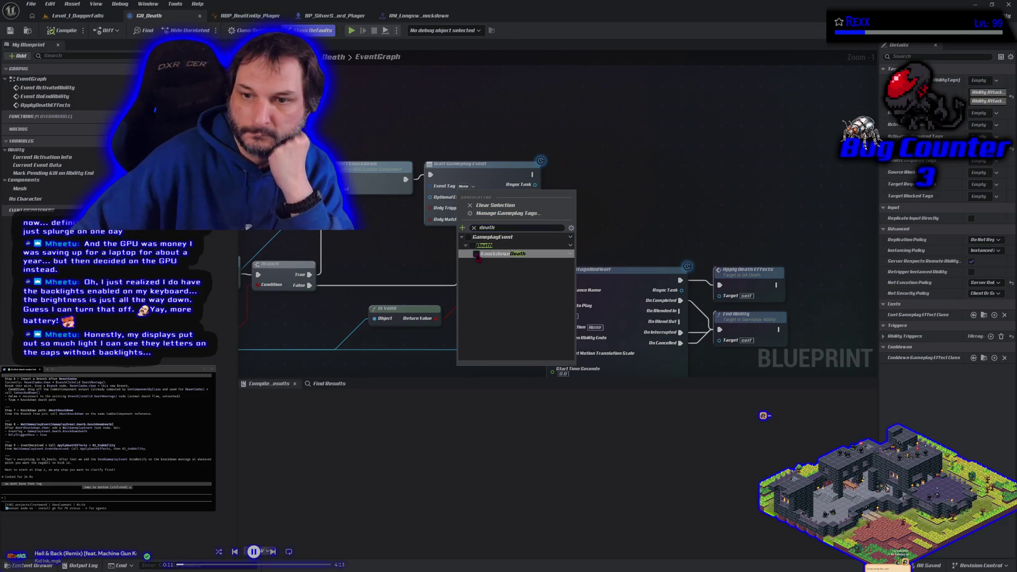
click(427, 235)
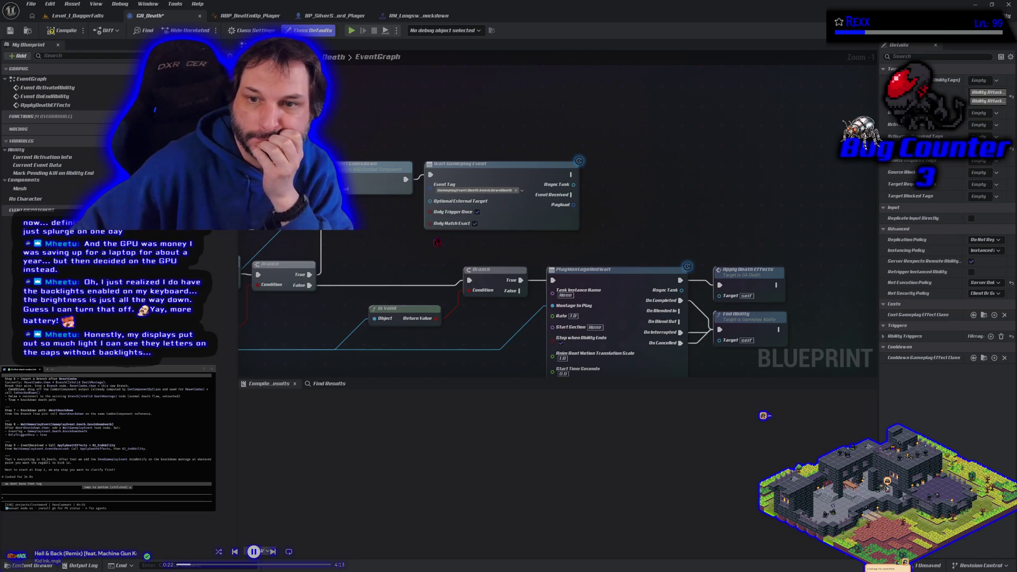
drag(454, 172, 453, 177)
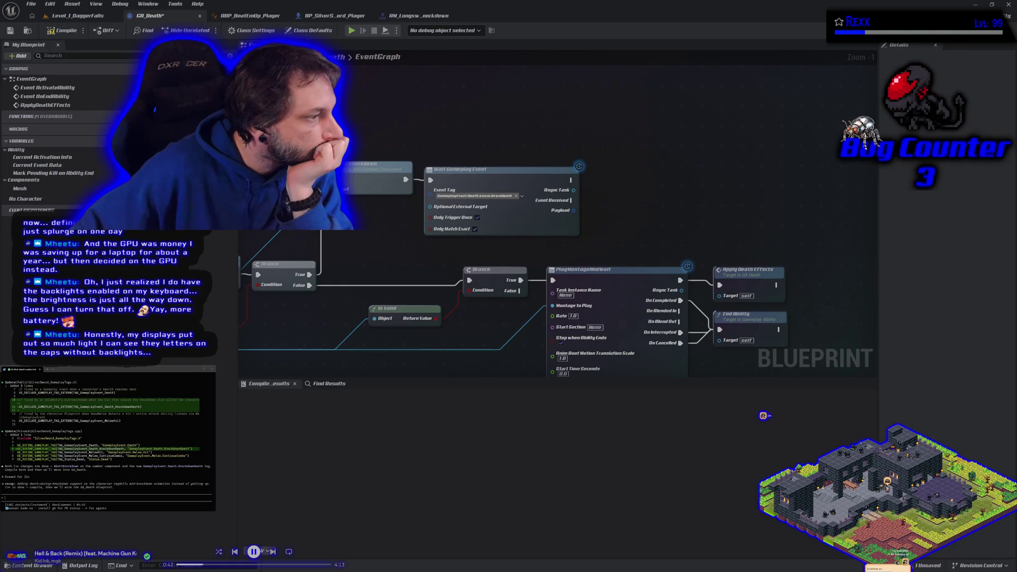
text(1 fid step 8 in co)
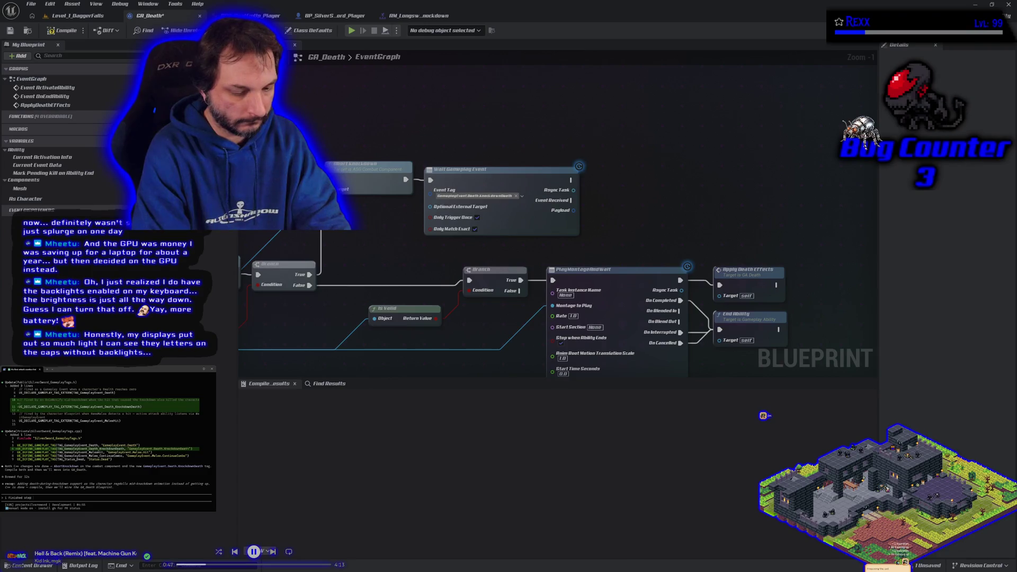
text(nfused)
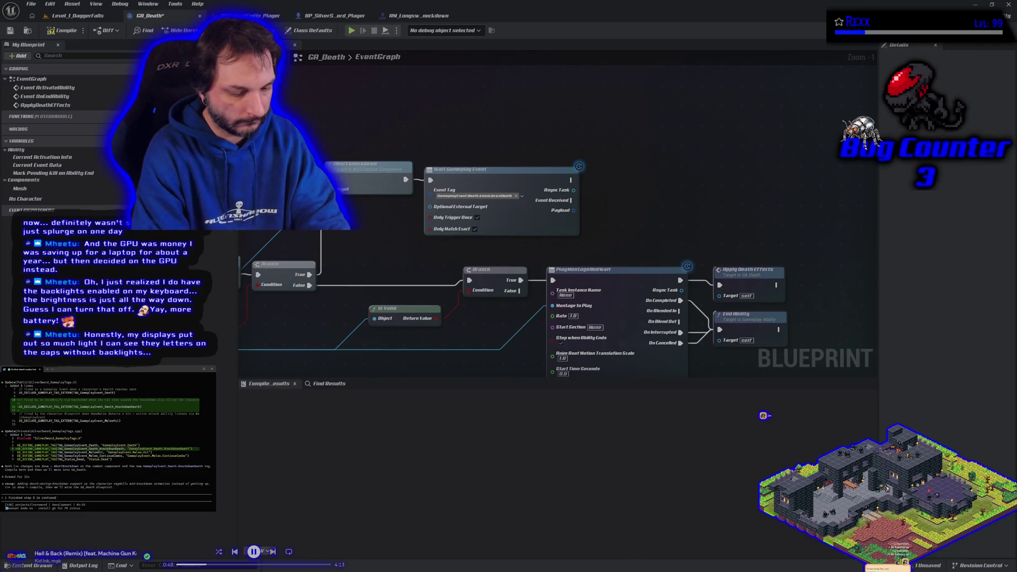
text( about dtep 9)
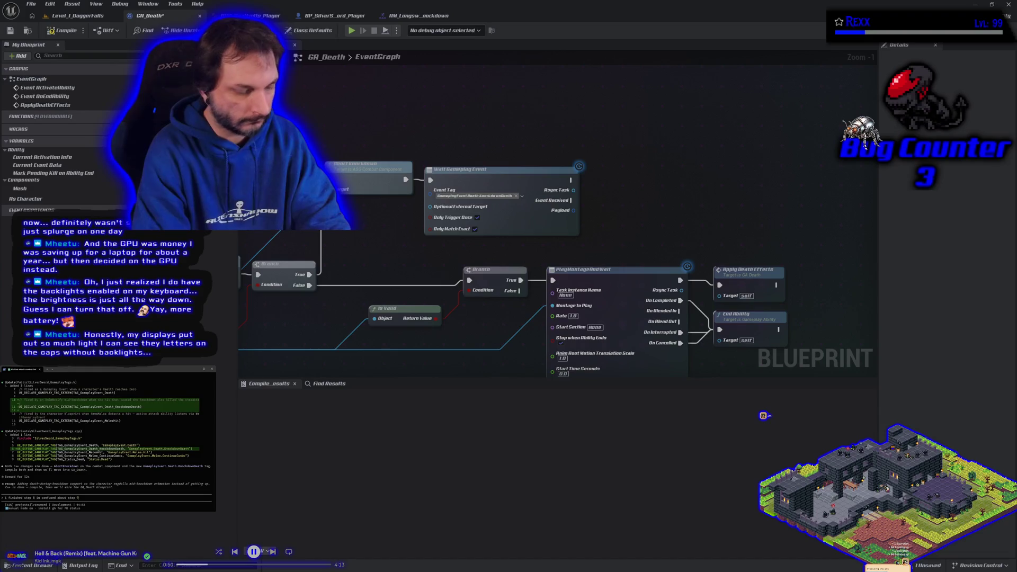
key(Return)
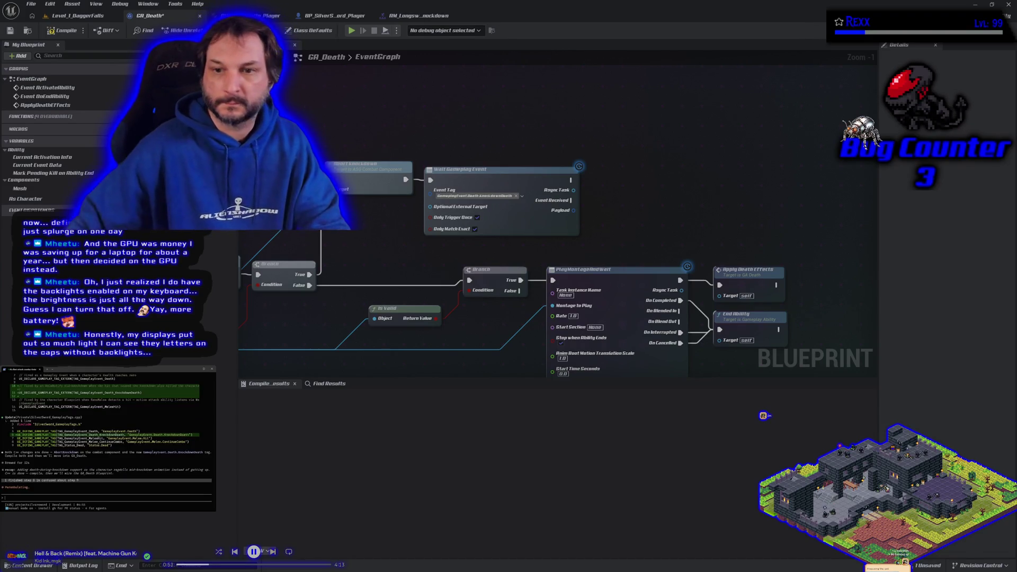
scroll(275, 133, down, 5)
scroll(494, 167, up, 4)
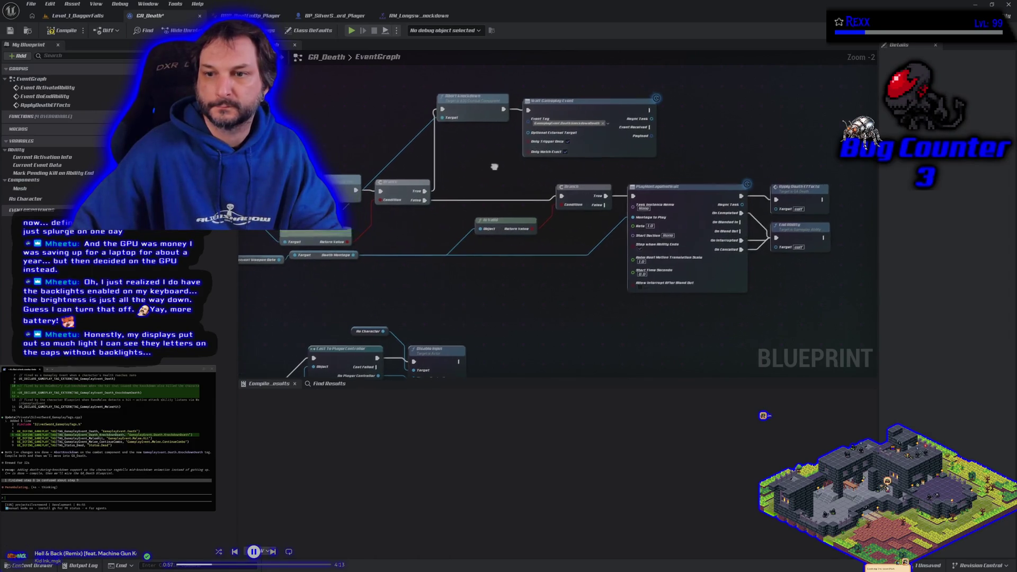
drag(494, 167, 541, 164)
scroll(543, 169, down, 1)
mouse_move(464, 275)
mouse_down()
mouse_move(609, 141)
mouse_move(413, 263)
mouse_up()
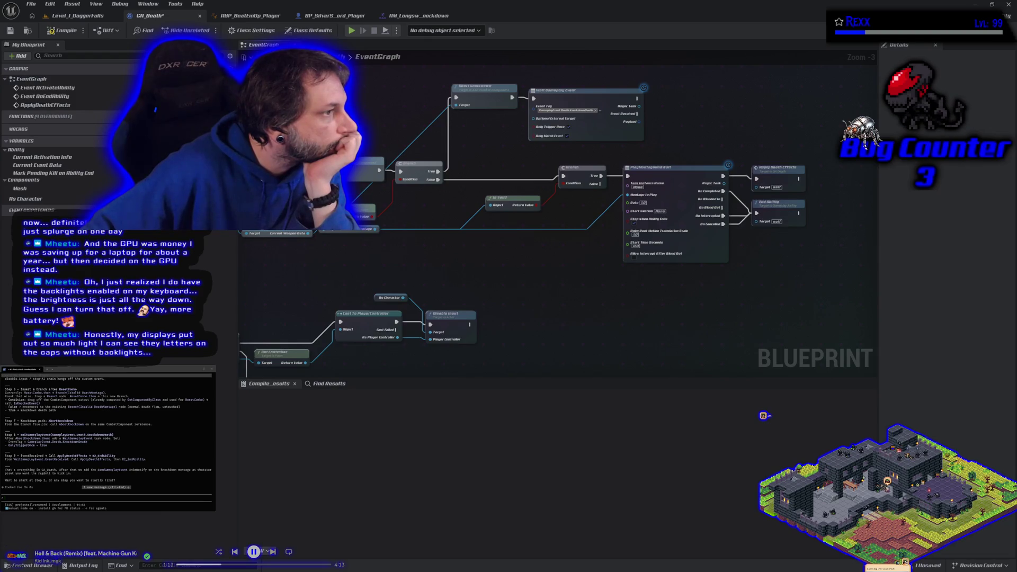
scroll(106, 433, down, 10)
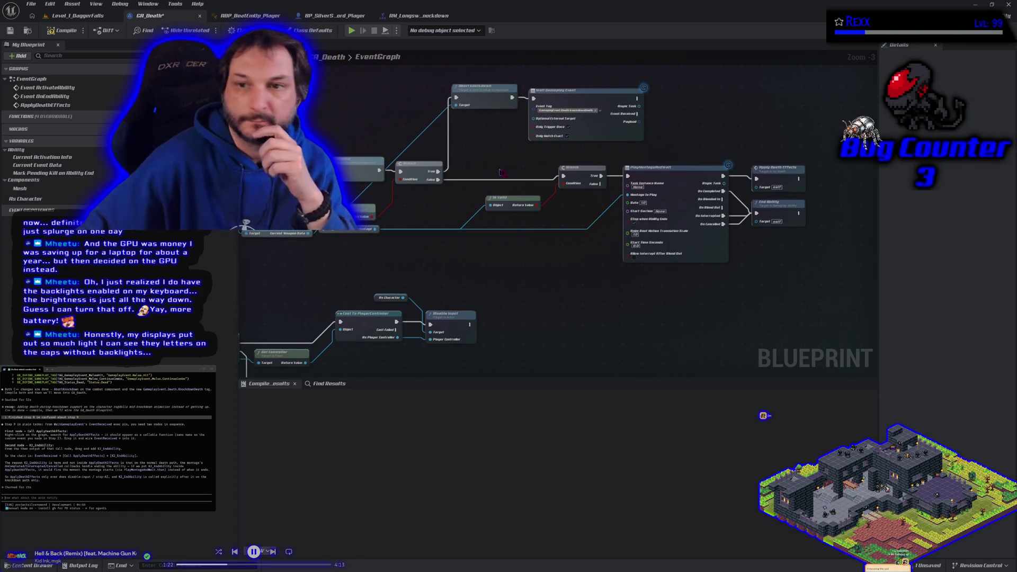
scroll(567, 154, up, 3)
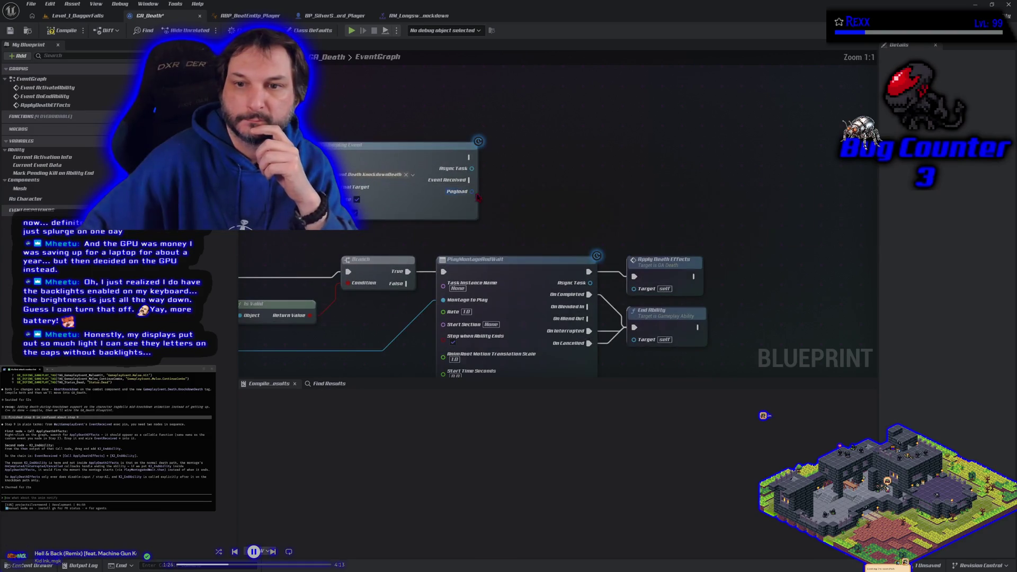
drag(469, 180, 494, 183)
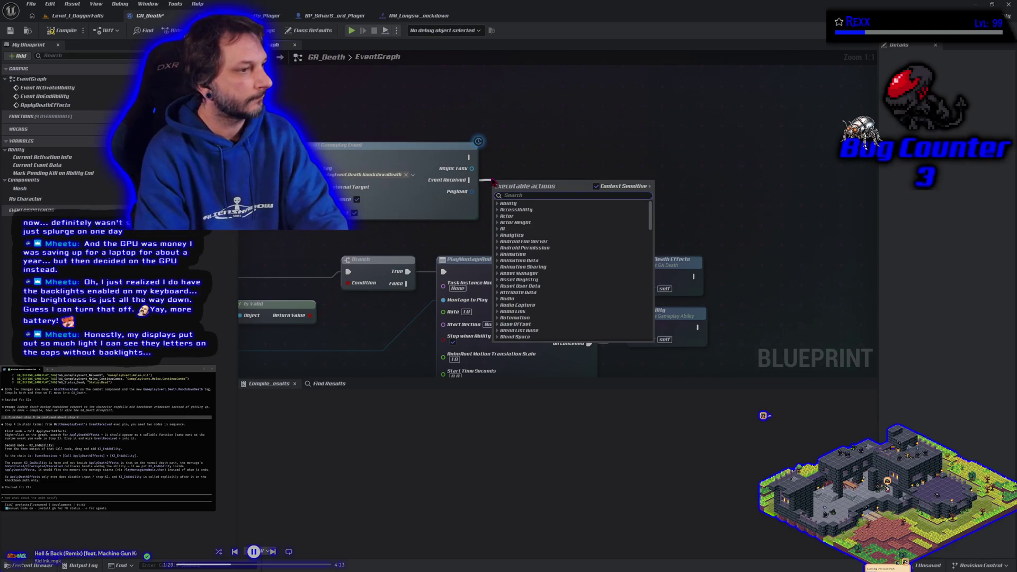
- Chain Apply Death Effects and then End Ability after GA_Death's Event Received node
text(appl)
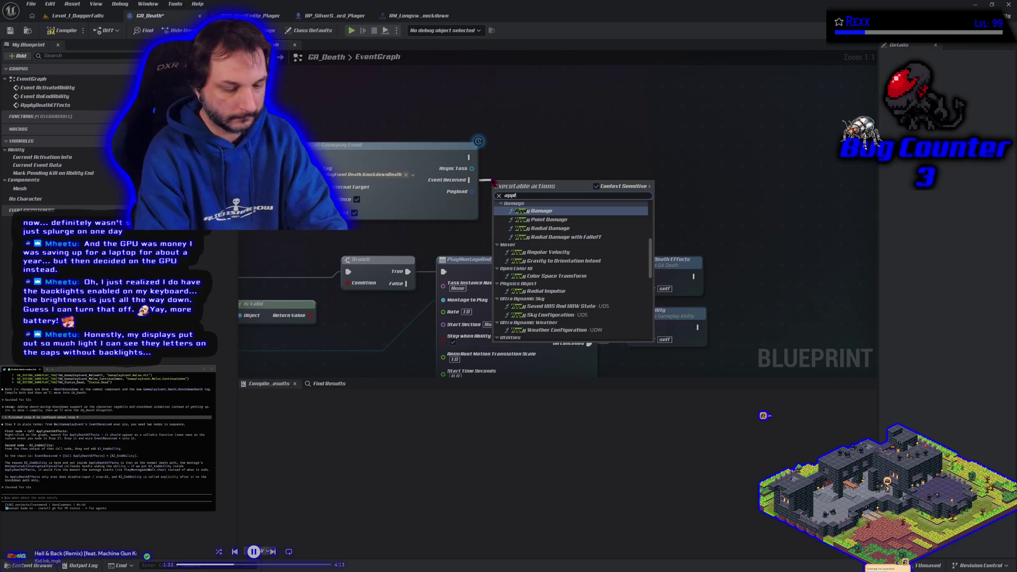
text(y death)
key(Return)
drag(508, 187, 514, 168)
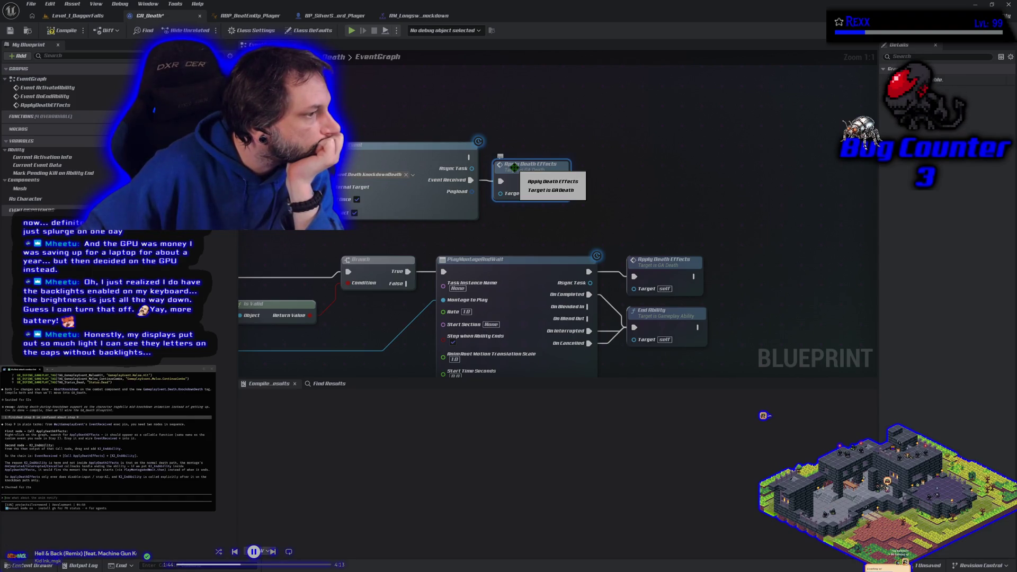
drag(561, 181, 595, 186)
text(end)
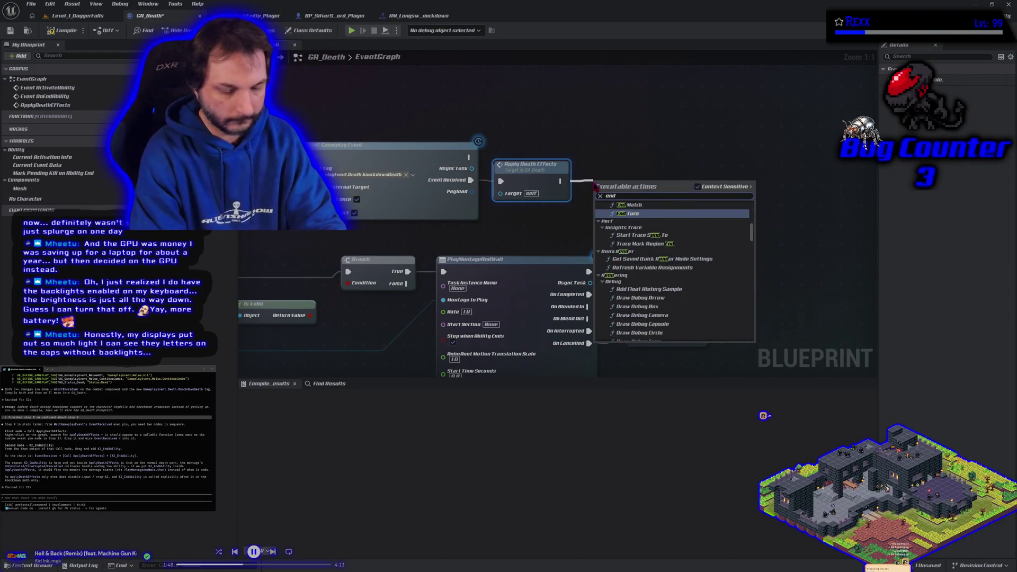
text(ability)
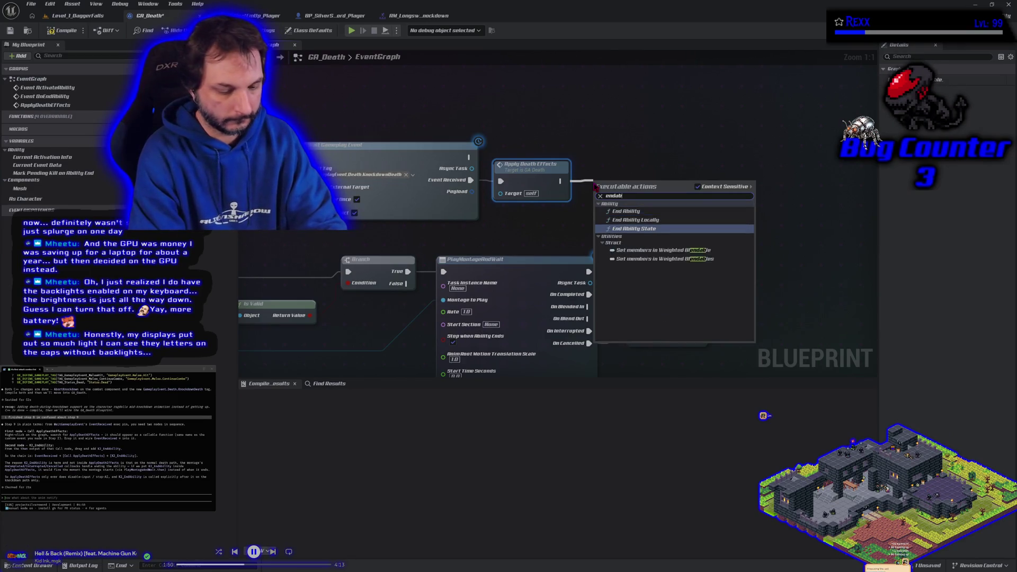
click(627, 211)
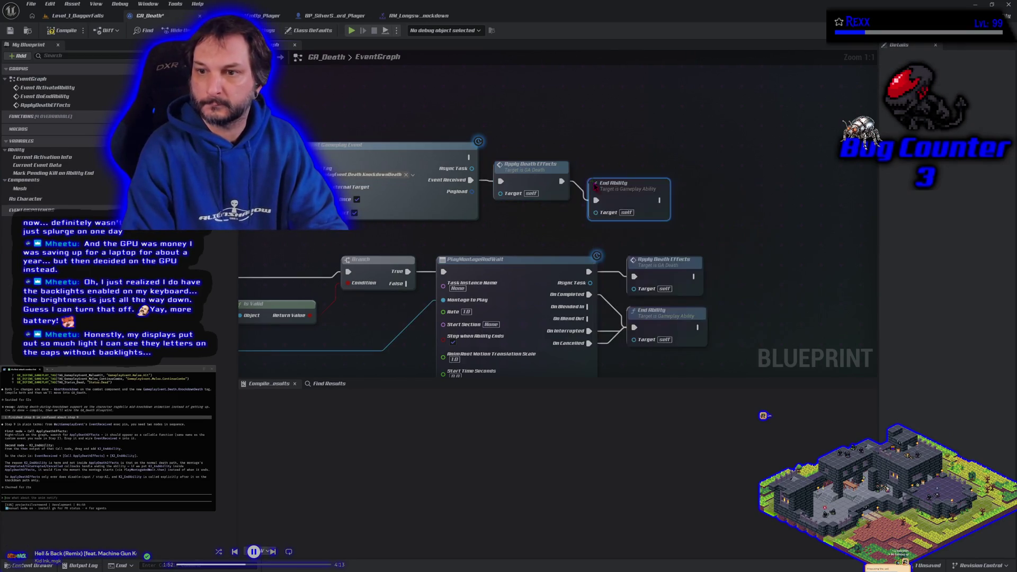
drag(612, 184, 601, 165)
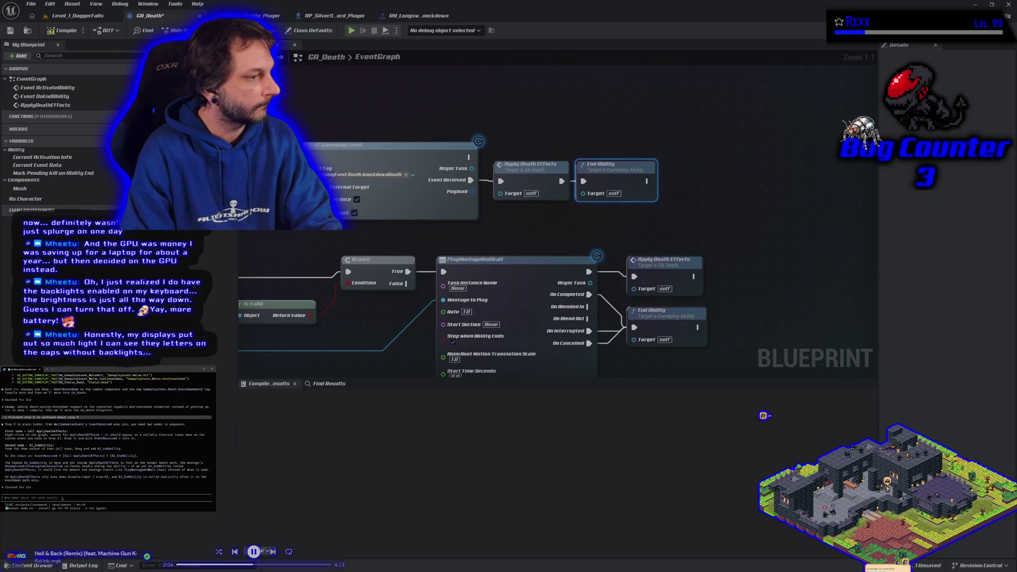
- Ask the assistant about the anim notify, compile and save GA_Death, then bring up ABP_BeatEmUp_Player
key(Return)
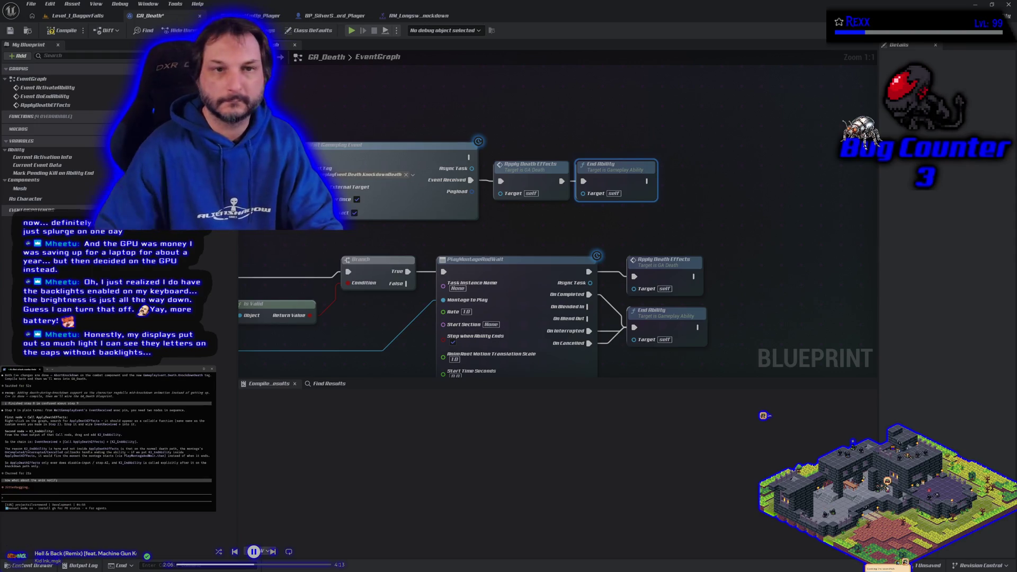
click(63, 30)
click(9, 32)
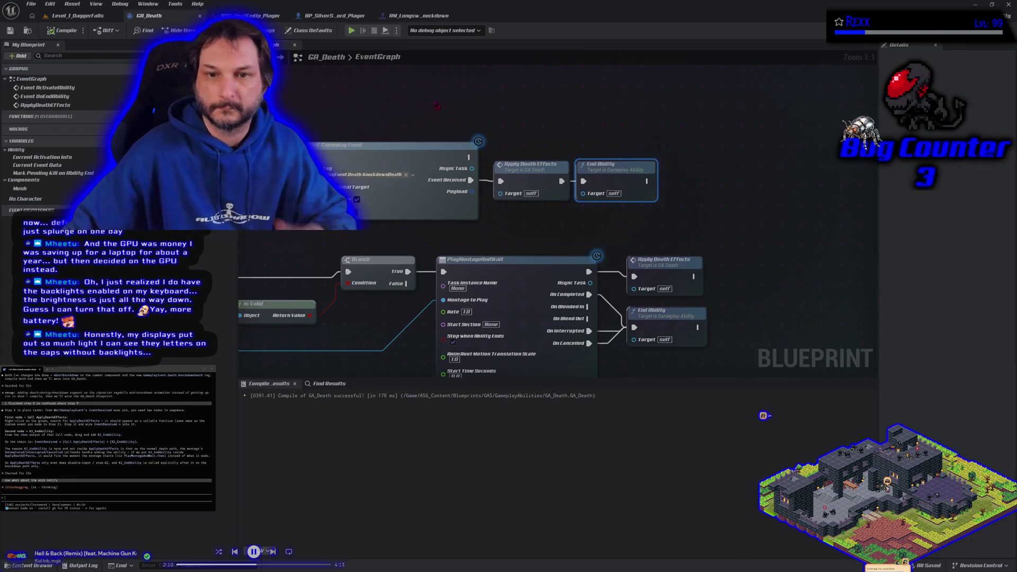
scroll(401, 114, down, 1)
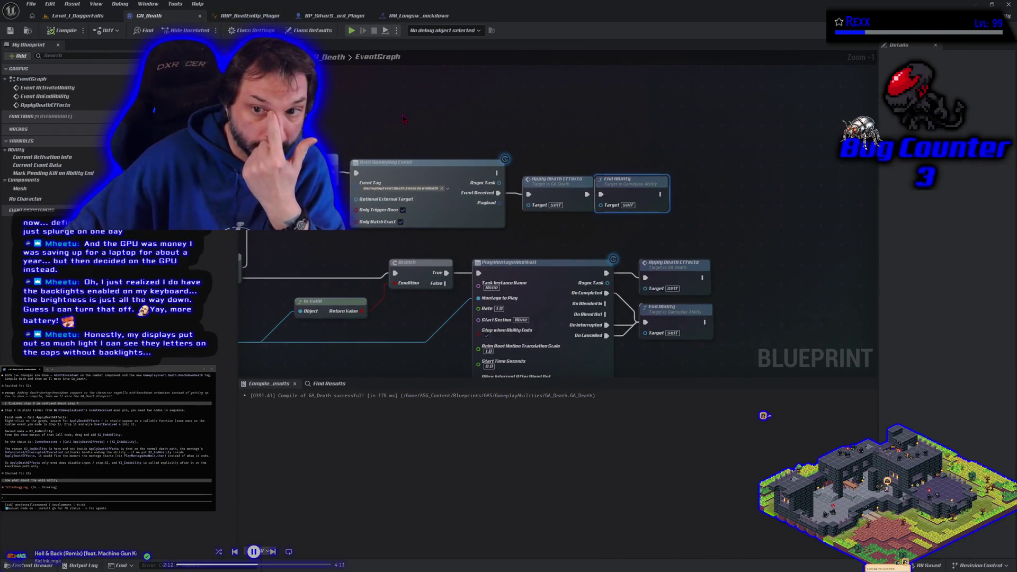
scroll(467, 125, down, 1)
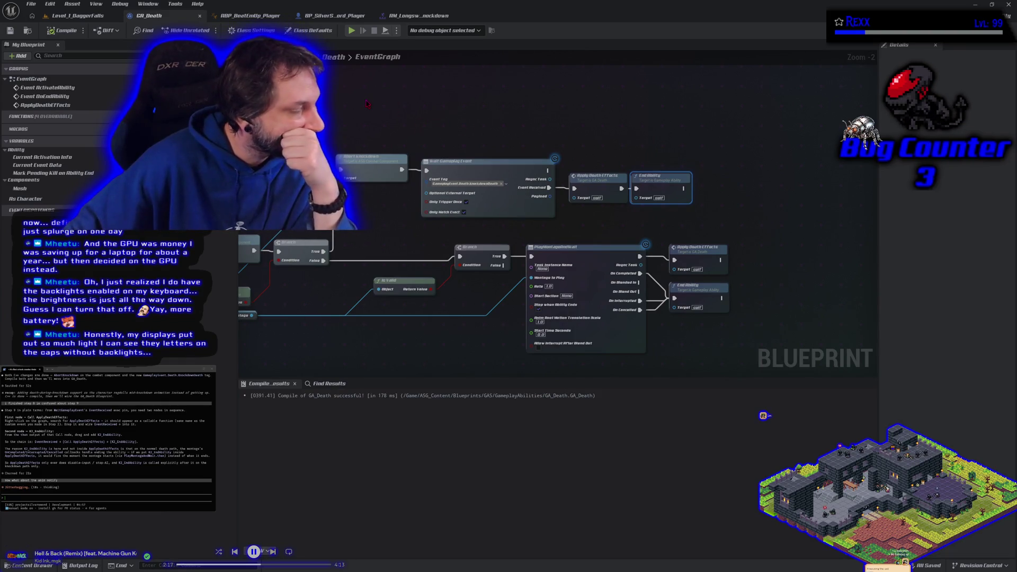
scroll(367, 103, down, 2)
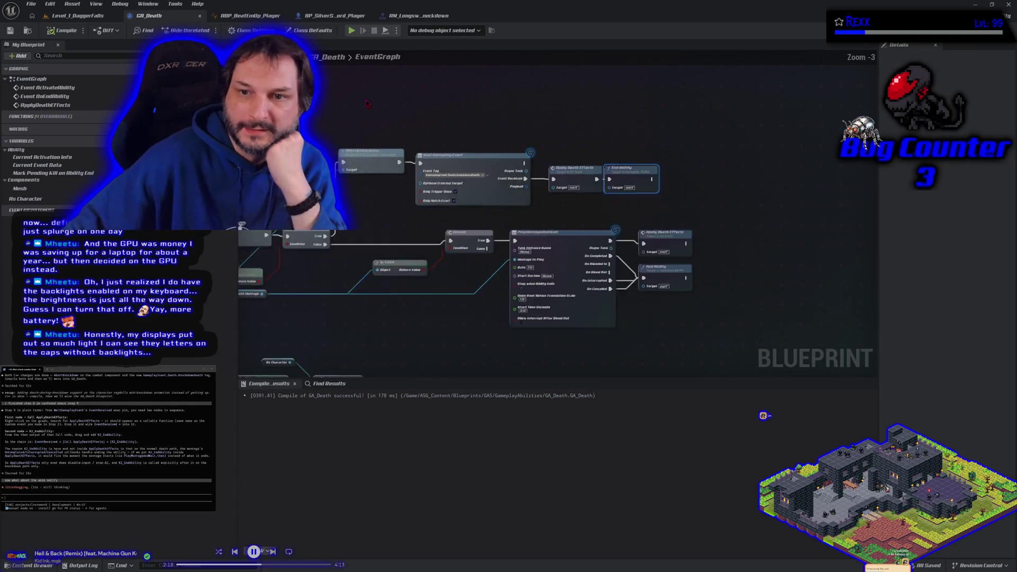
drag(604, 96, 408, 83)
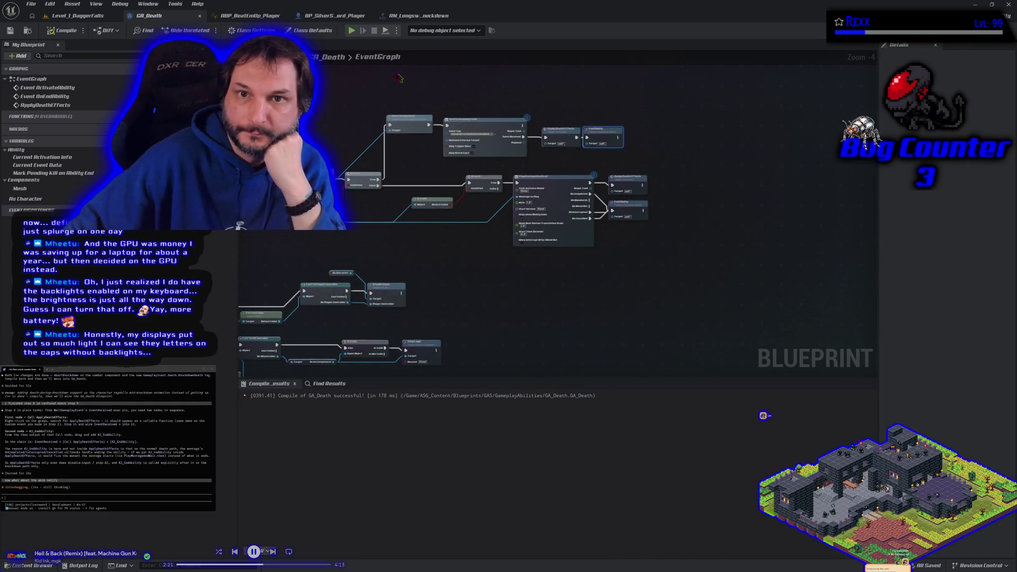
click(263, 16)
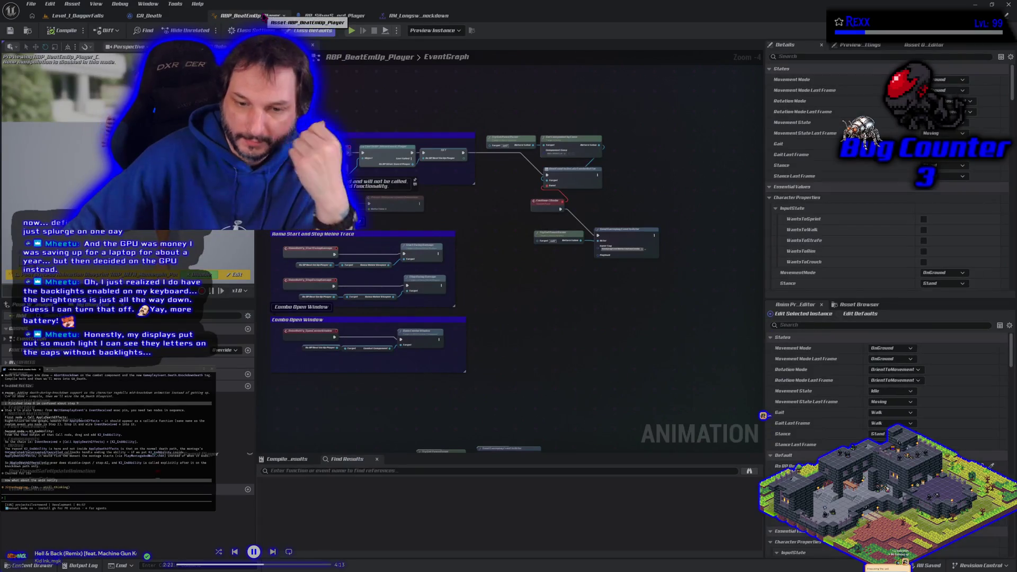
click(419, 16)
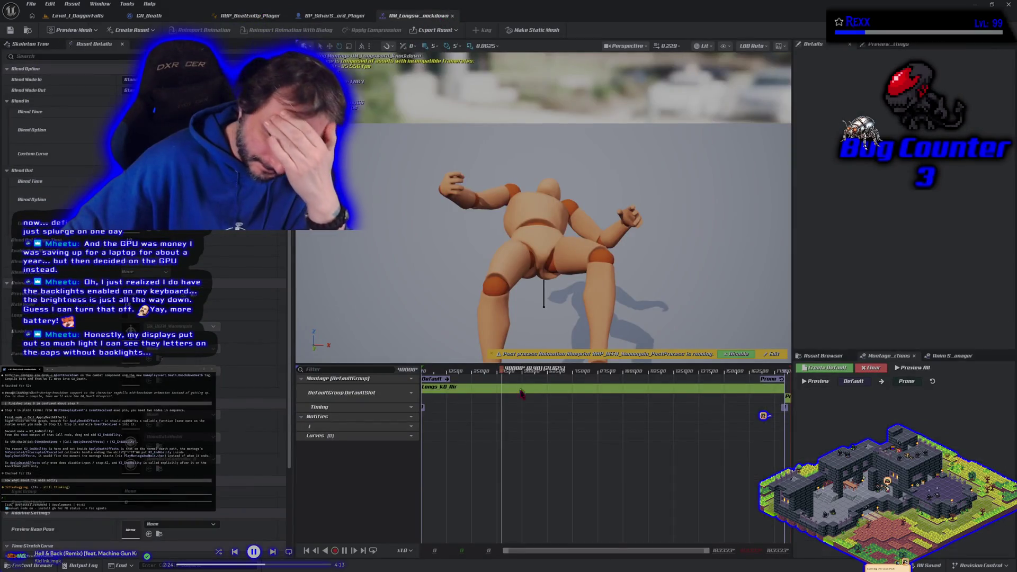
mouse_move(313, 431)
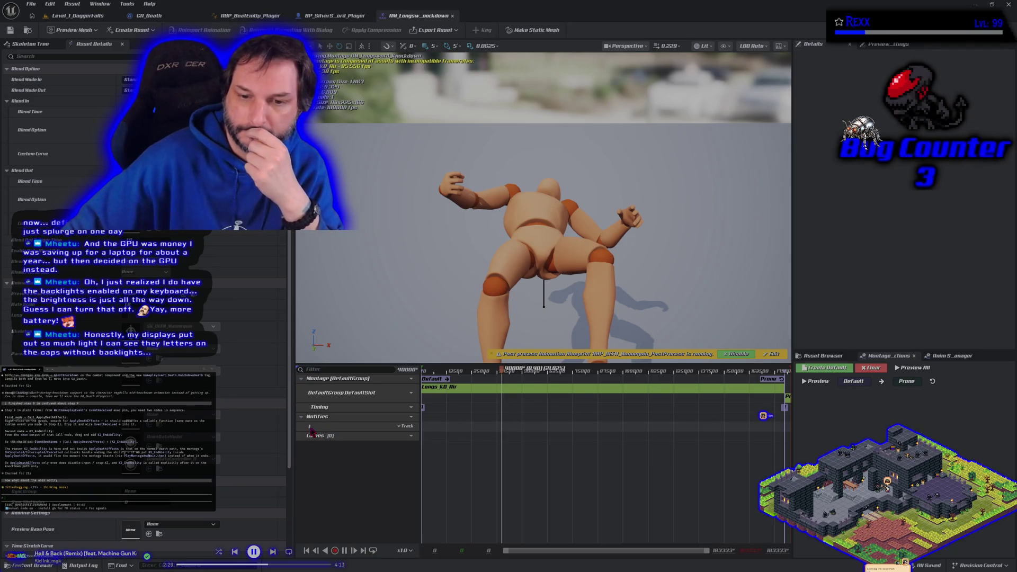
key(Return)
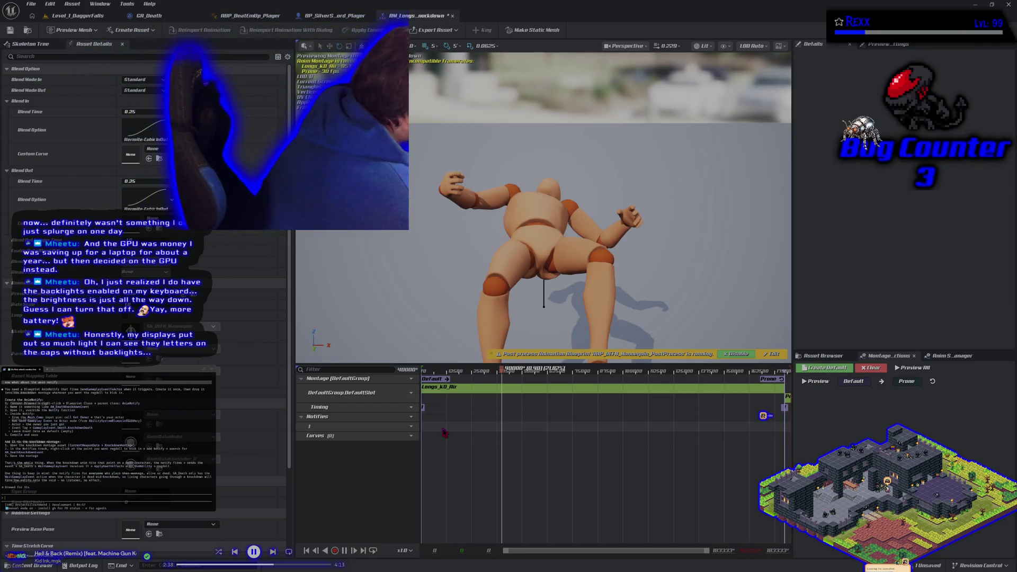
key(space)
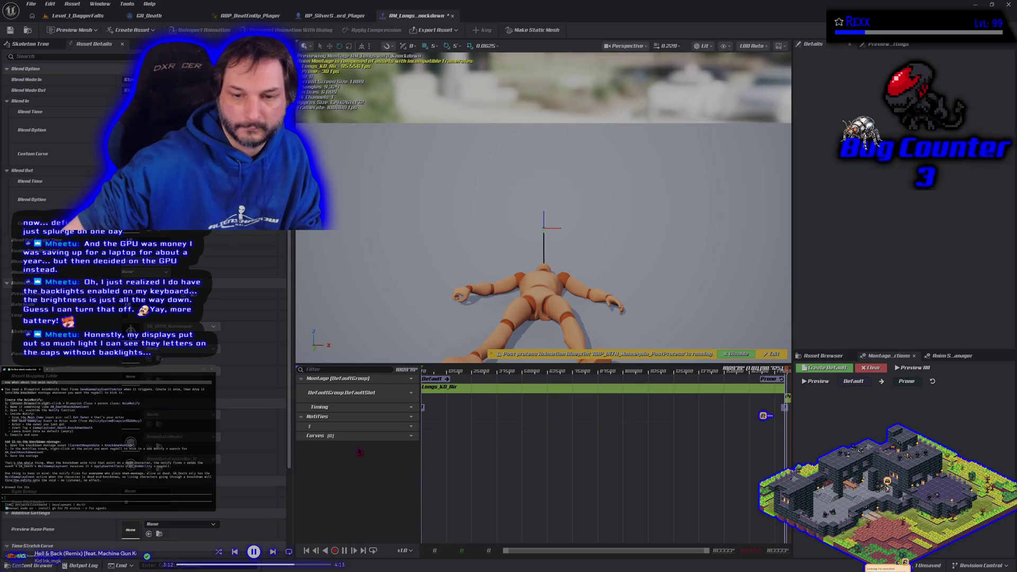
- Create a new notify named DeathKnockdown on the knockdown montage's Notifies track
right_click(440, 428)
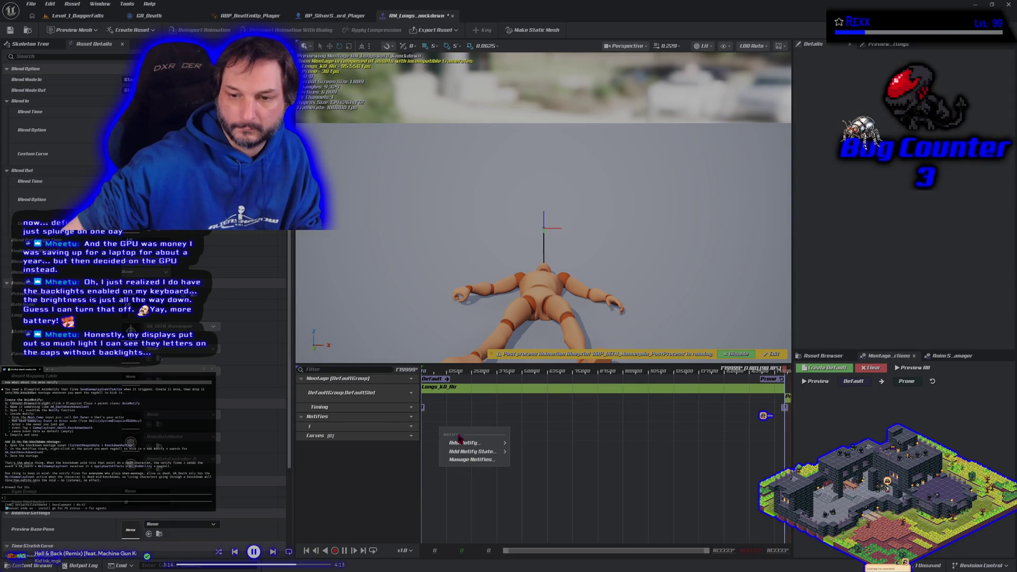
mouse_move(470, 444)
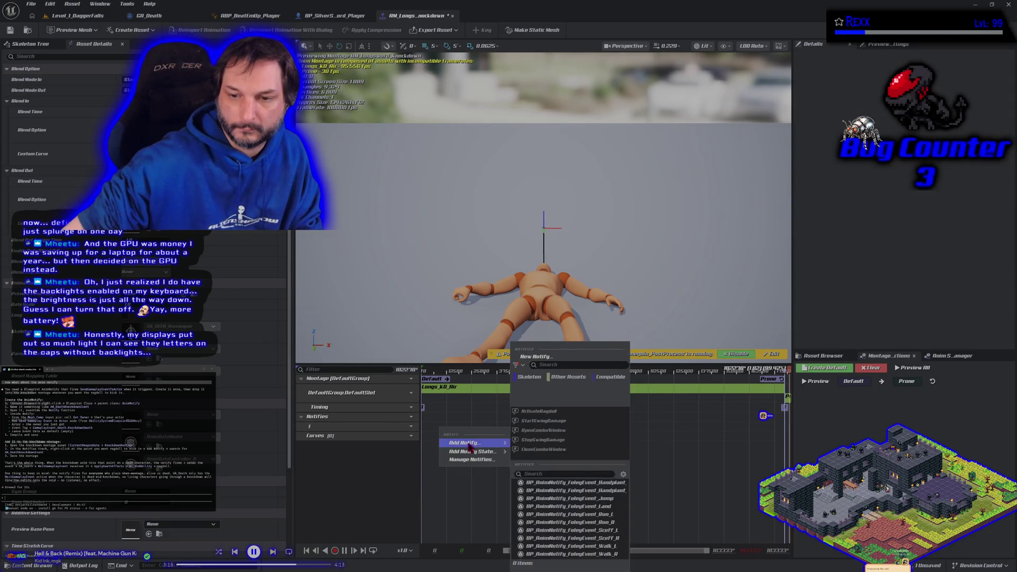
click(545, 359)
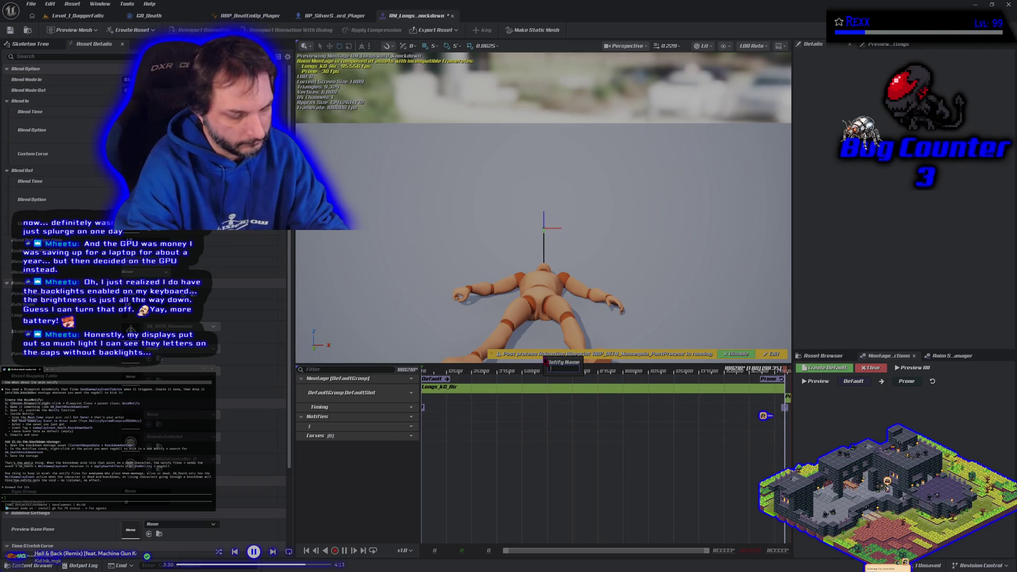
text(Death)
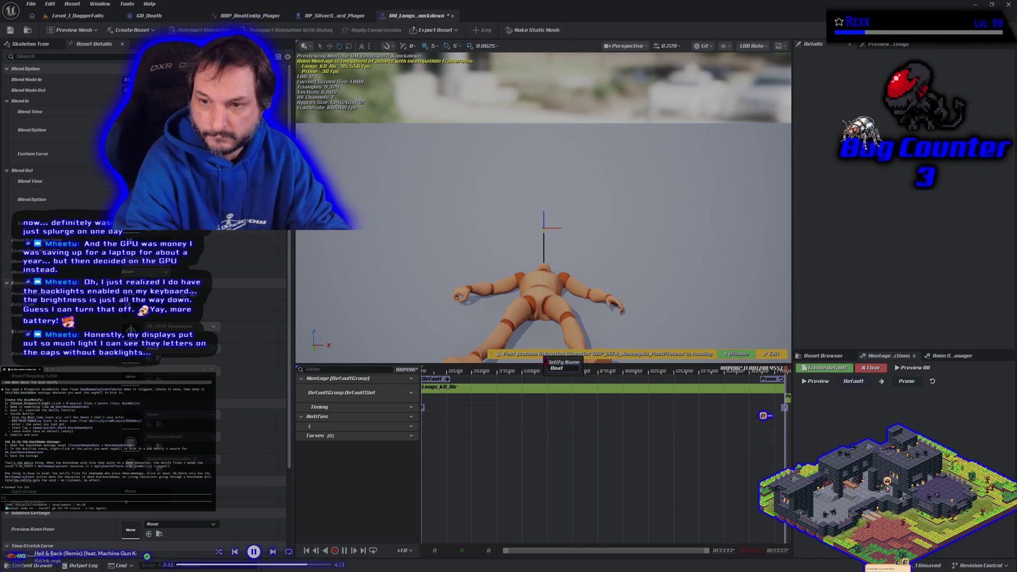
text(Kno)
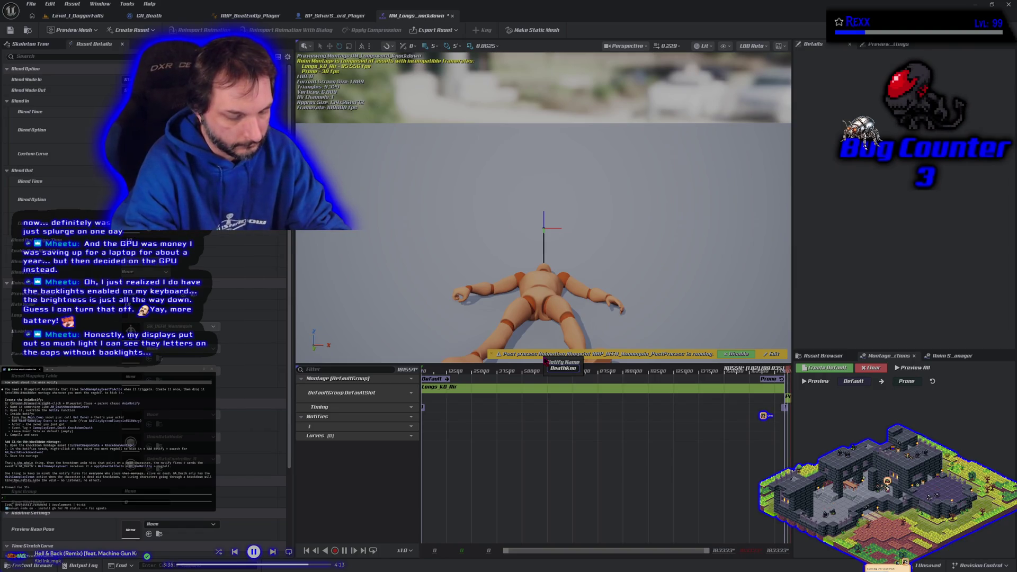
text(ckdown)
key(Return)
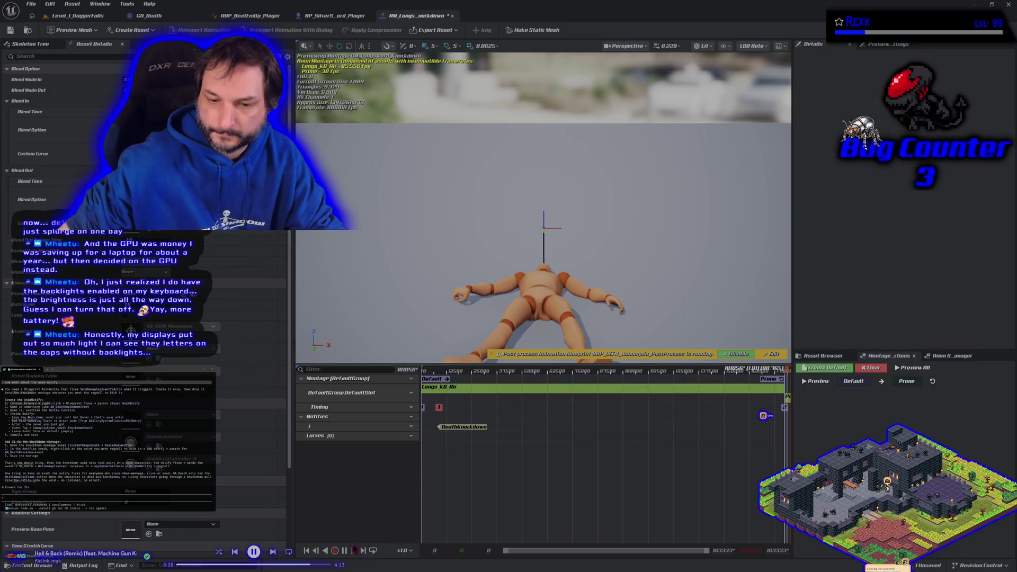
- Pause the preview and scrub the montage from its first frame into the knockdown fall
click(345, 551)
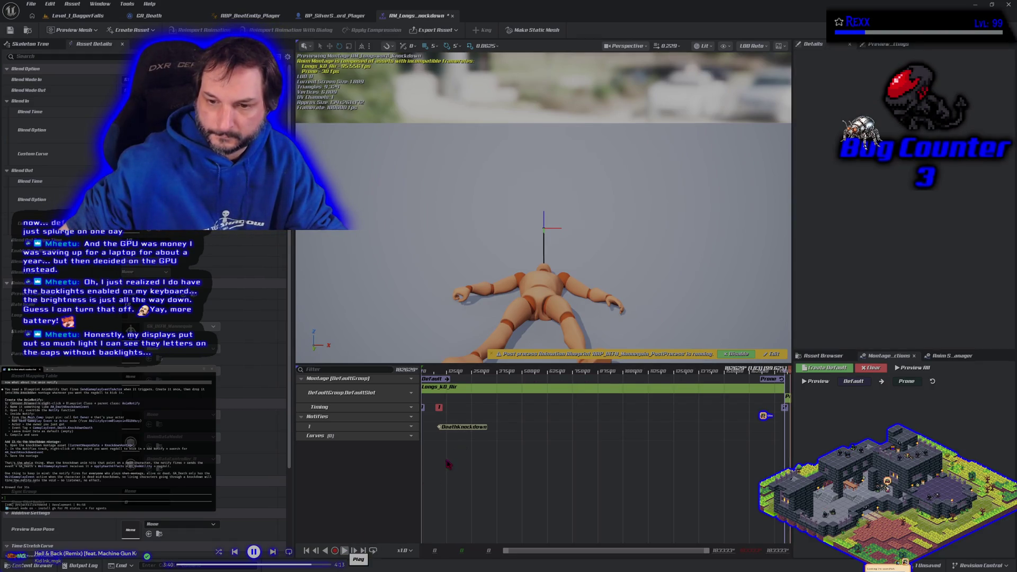
click(458, 429)
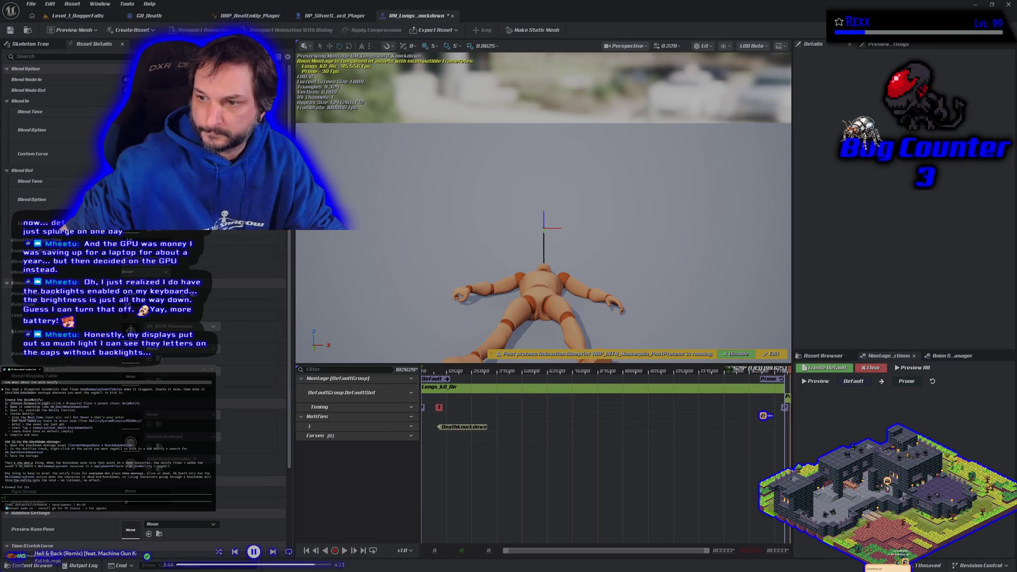
drag(633, 381, 513, 374)
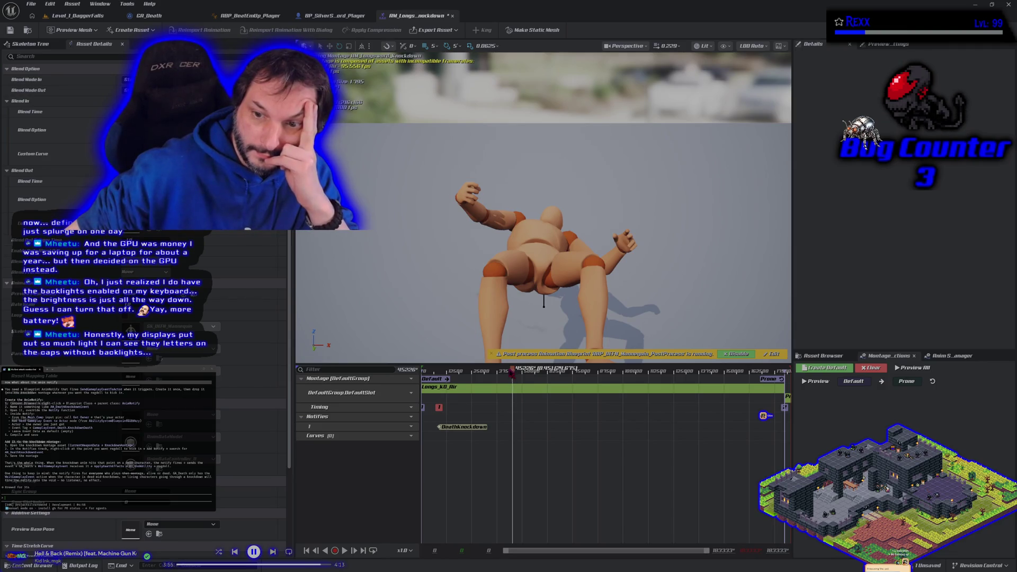
key(Home)
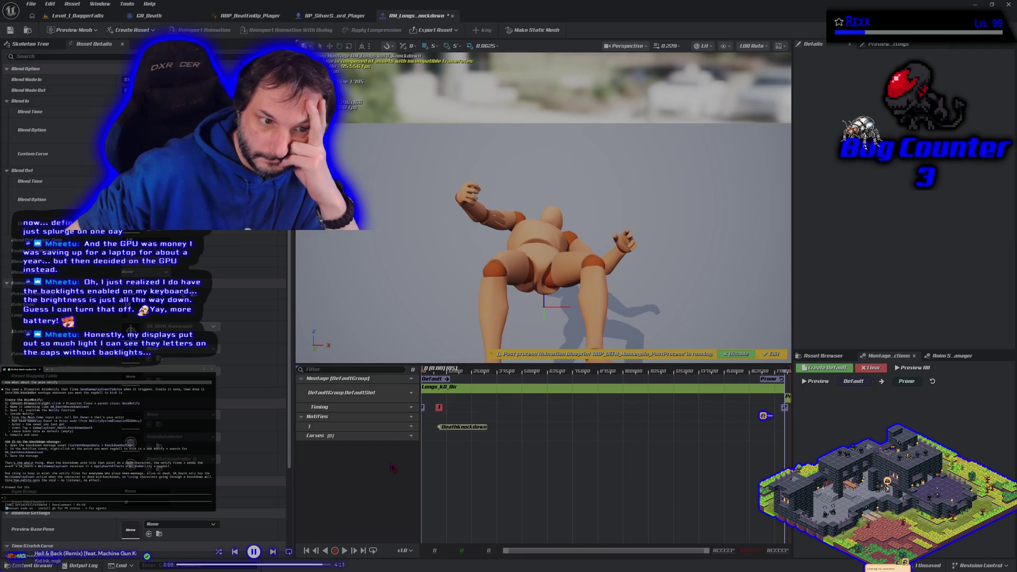
click(426, 374)
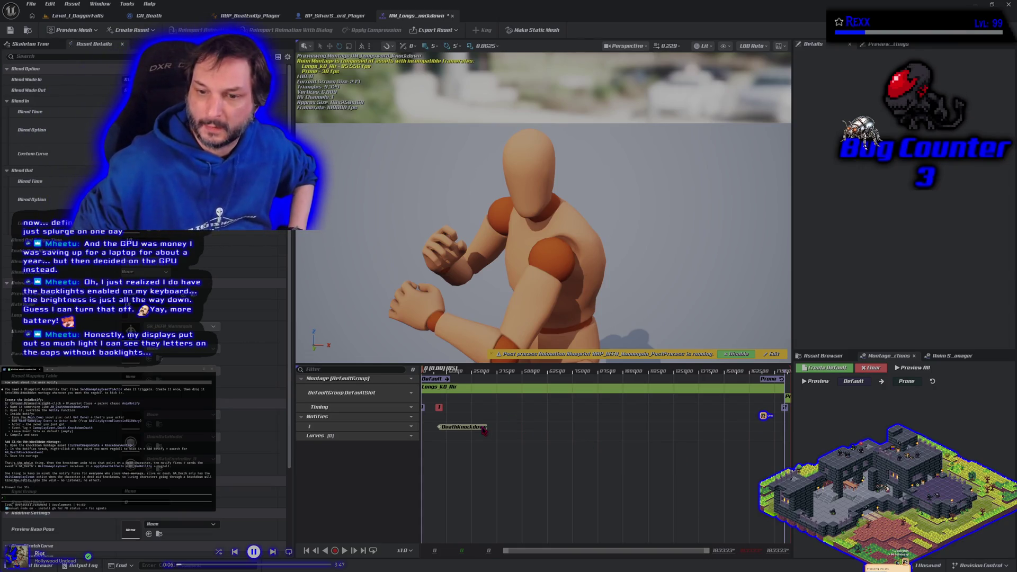
mouse_move(479, 431)
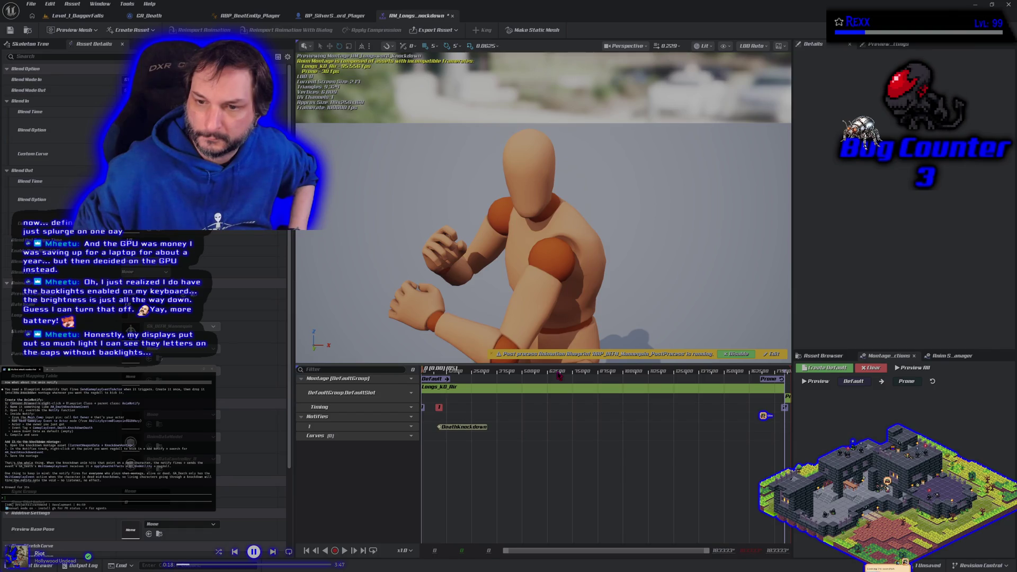
mouse_move(495, 374)
mouse_down()
mouse_move(519, 374)
mouse_move(455, 374)
mouse_move(507, 374)
mouse_move(496, 374)
mouse_up()
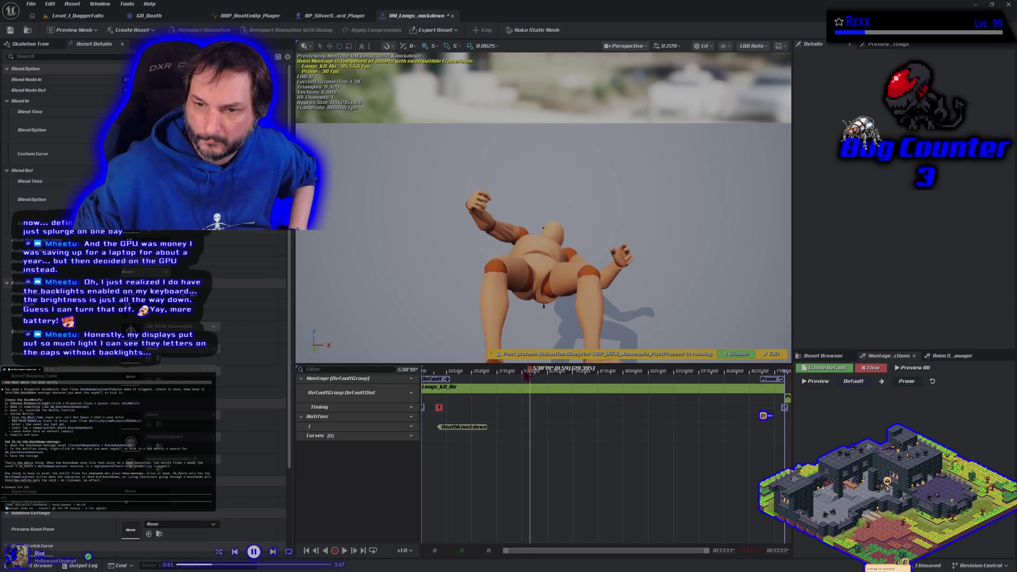
drag(510, 375, 498, 373)
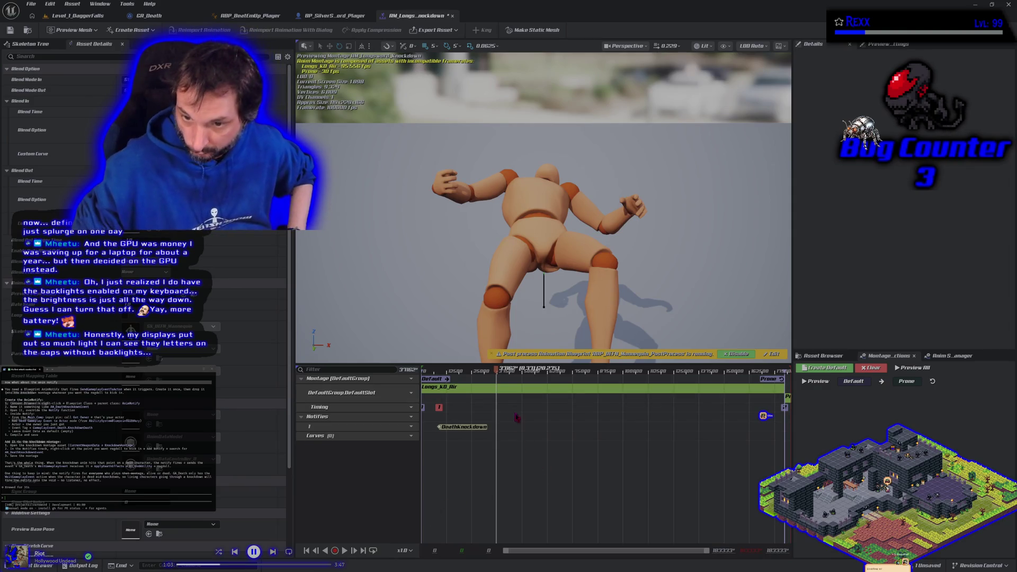
click(488, 371)
drag(497, 374, 500, 373)
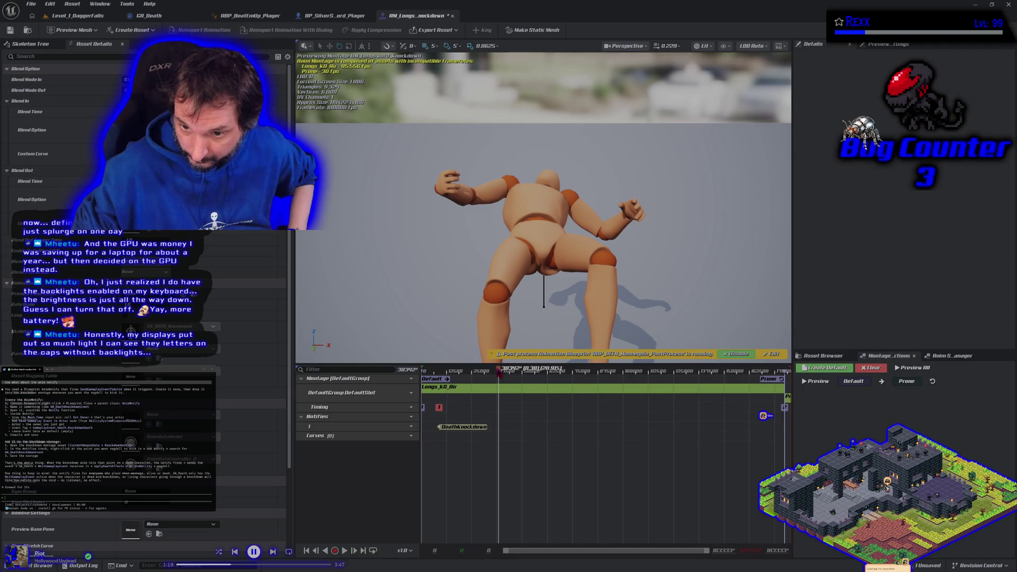
mouse_move(489, 374)
mouse_down()
mouse_move(474, 375)
mouse_move(500, 376)
mouse_up()
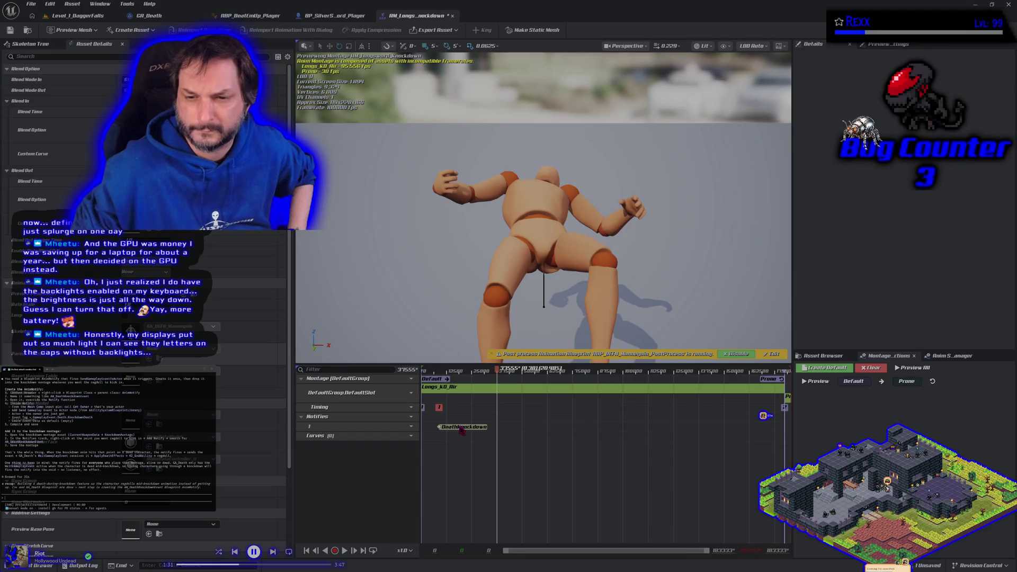
drag(463, 430, 516, 432)
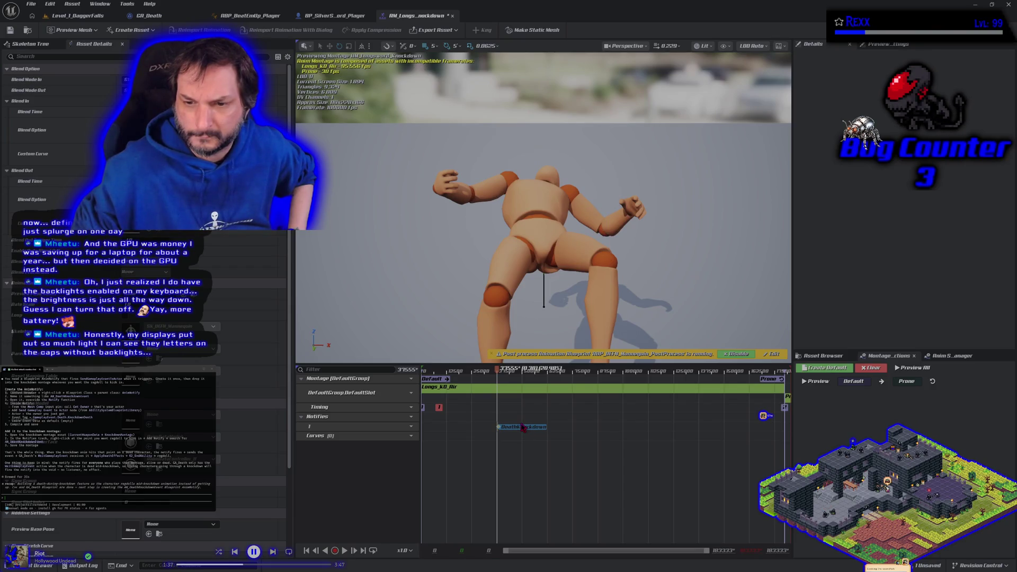
- Reposition the DeathKnockdown notify at the landing frame of the fall and save the montage
key(Delete)
key(ctrl+v)
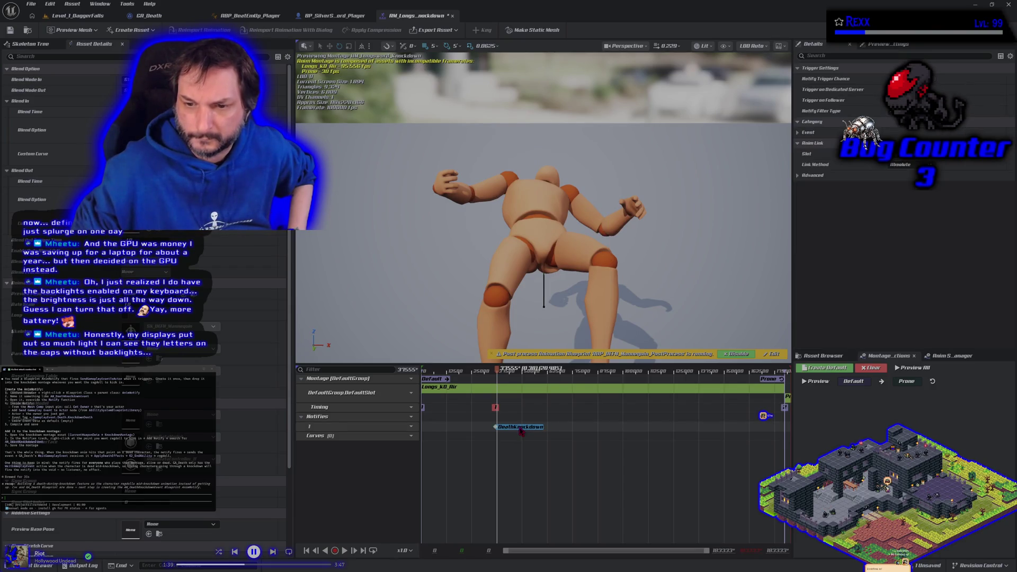
drag(516, 430, 518, 429)
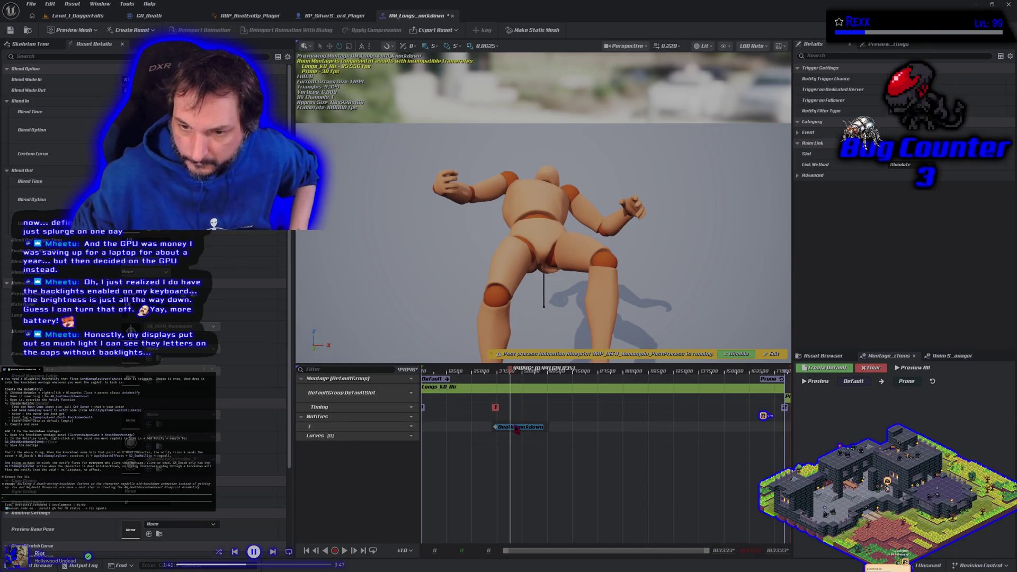
key(Delete)
key(ctrl+z)
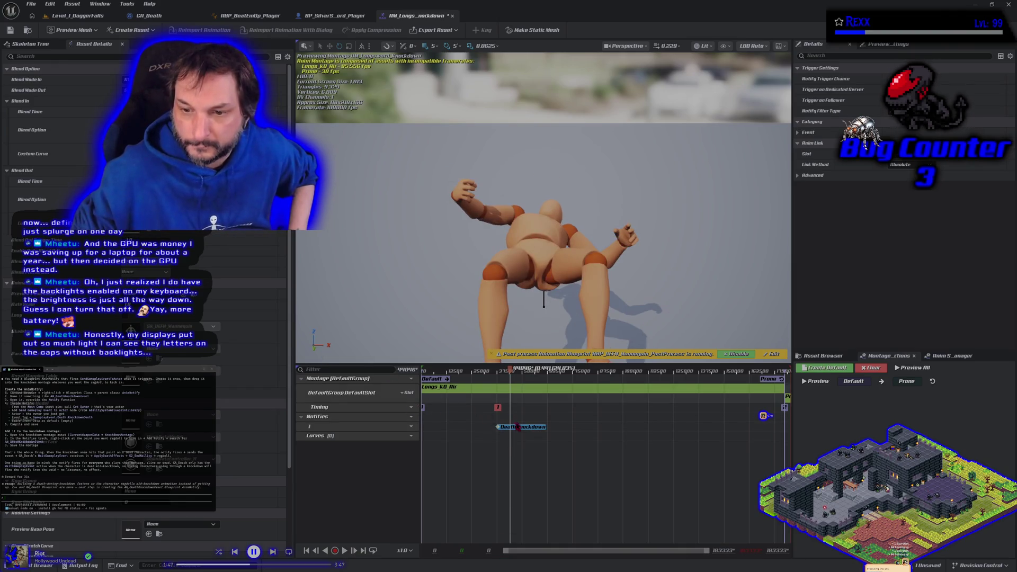
click(499, 374)
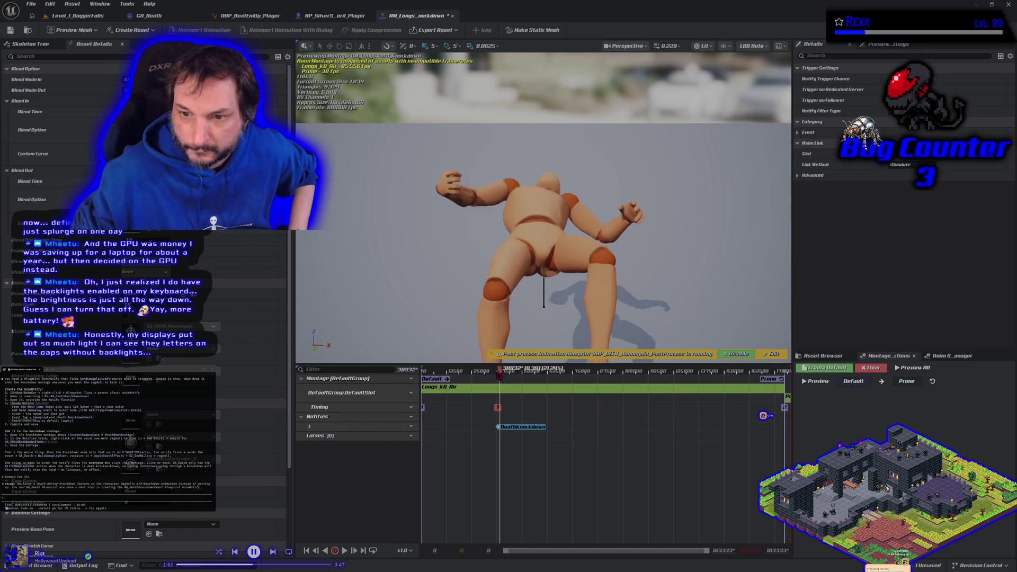
drag(499, 374, 498, 374)
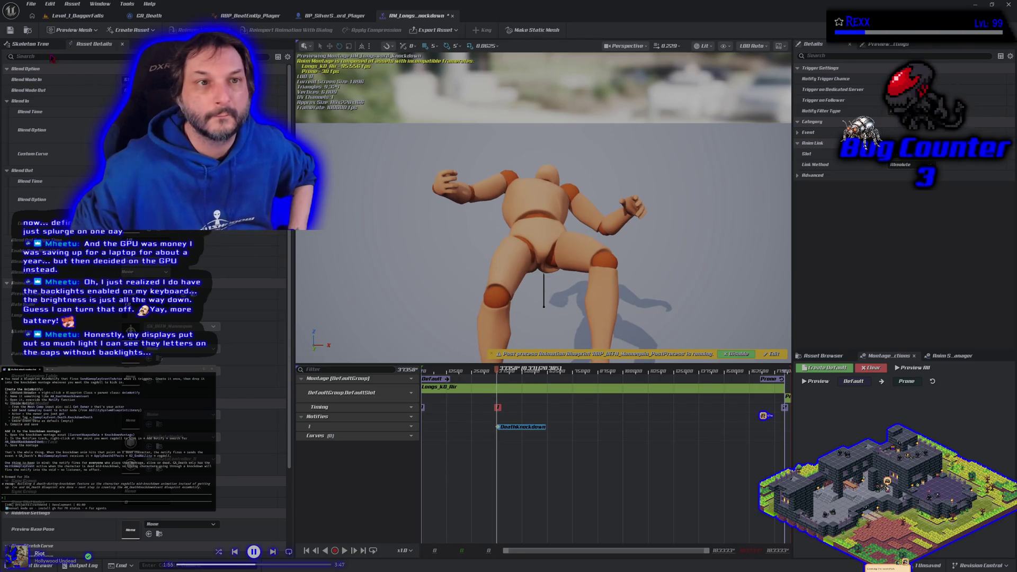
click(30, 4)
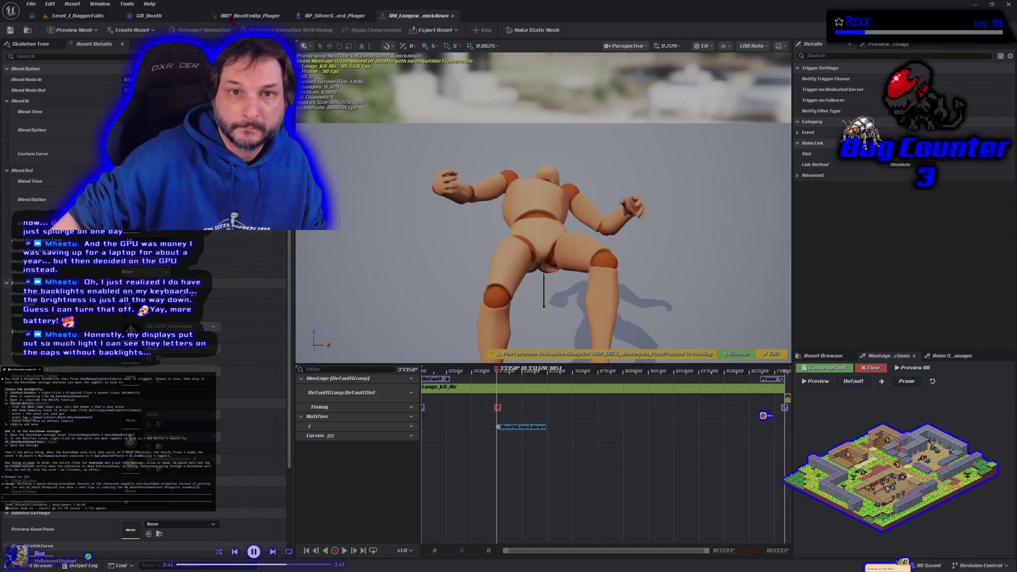
- Add an AnimNotify_DeathKnockdown event to ABP_BeatEmUp_Player's event graph and place it below the other nodes
click(249, 15)
drag(298, 367, 342, 310)
right_click(342, 310)
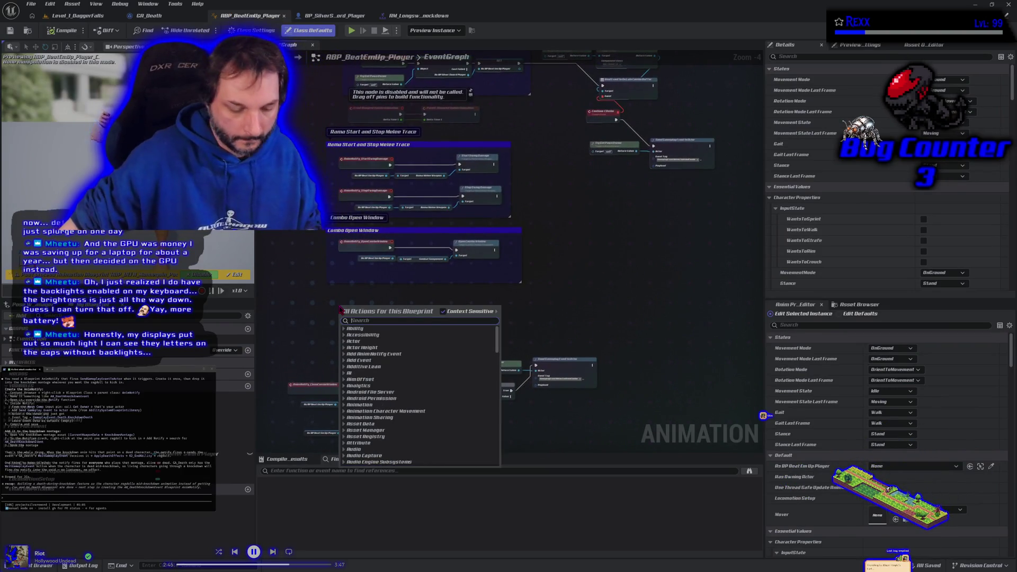
text(death)
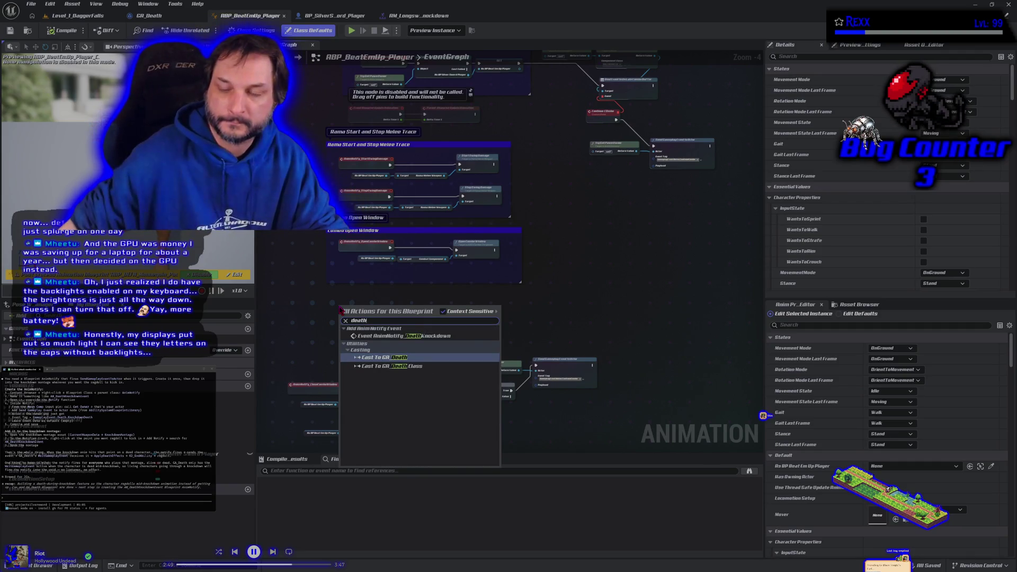
click(375, 337)
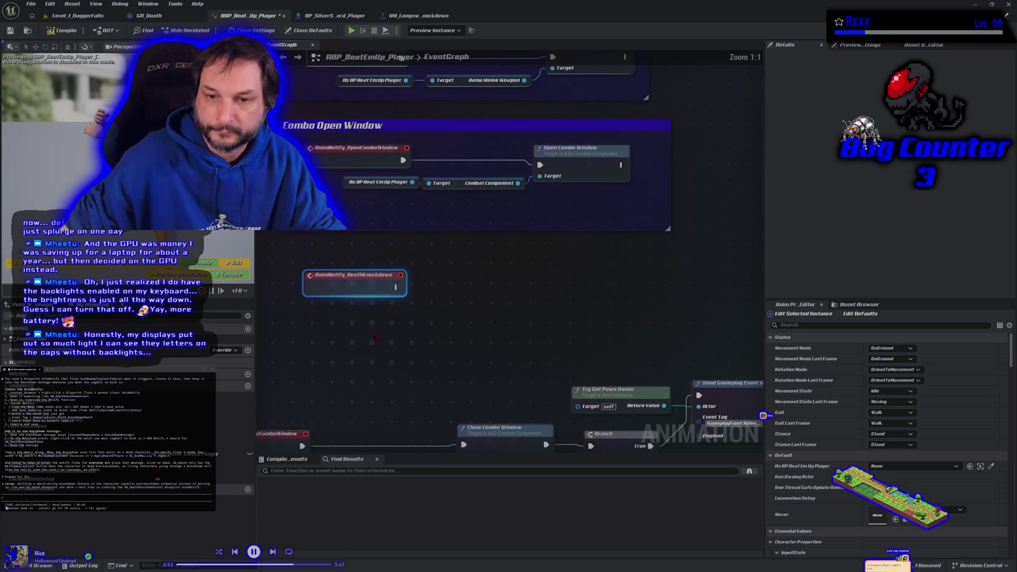
scroll(374, 336, down, 4)
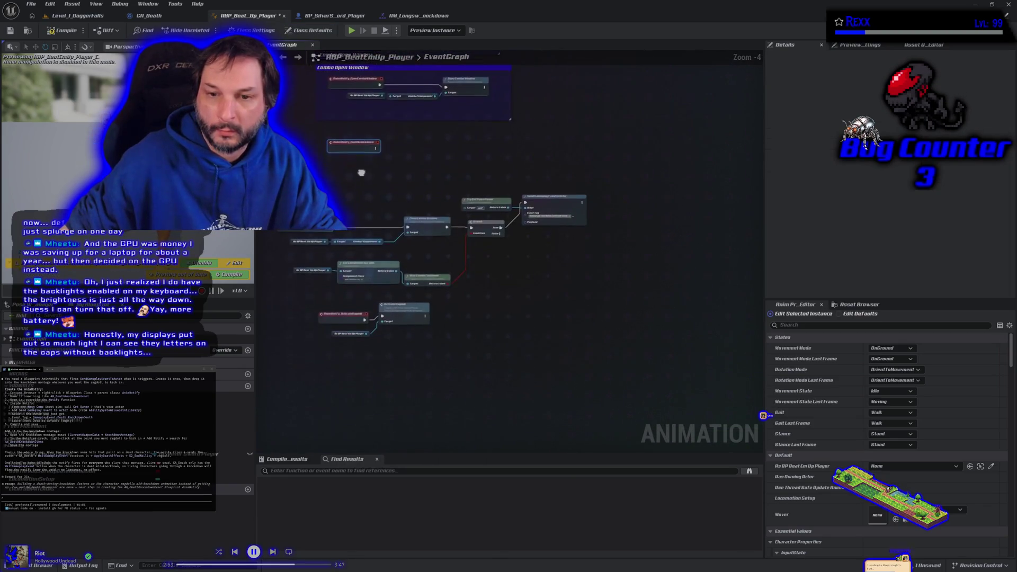
drag(336, 154, 328, 380)
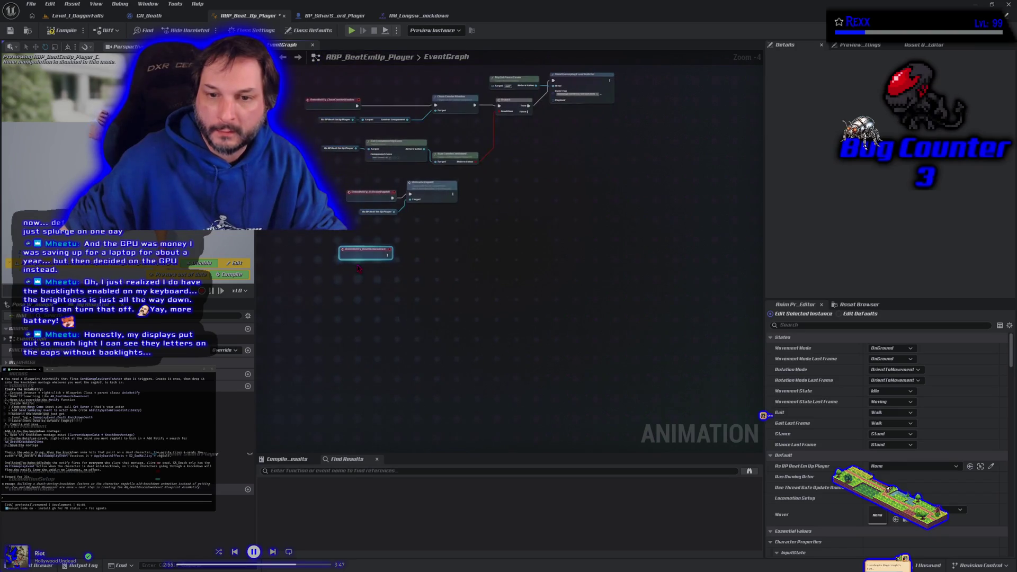
scroll(382, 268, up, 4)
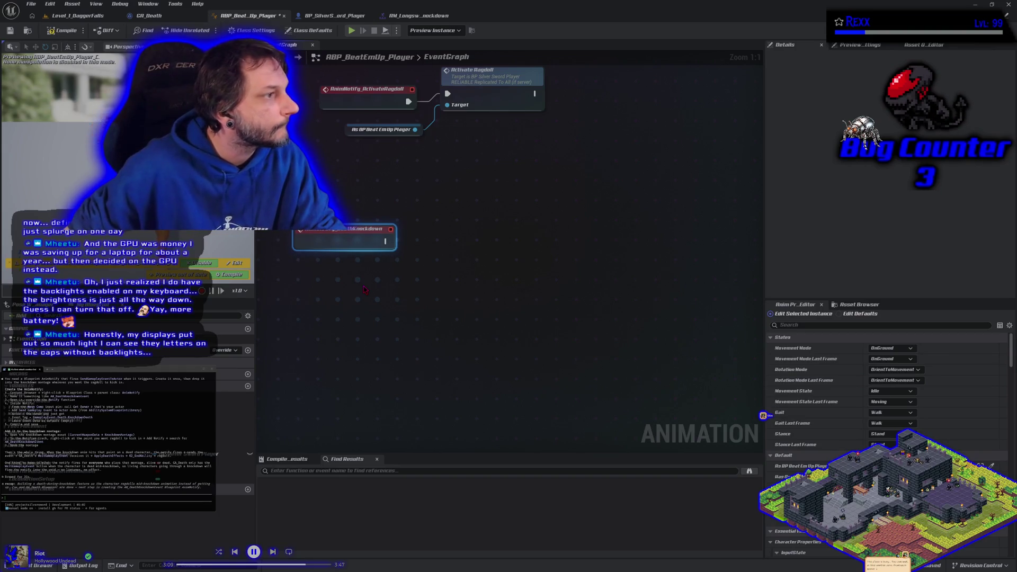
right_click(303, 276)
text(get owner)
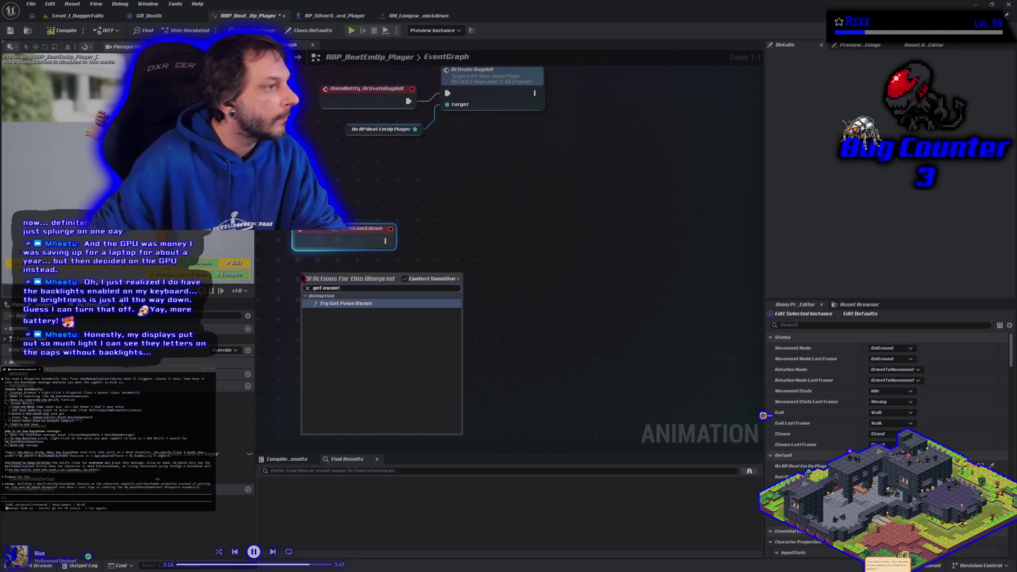
click(622, 227)
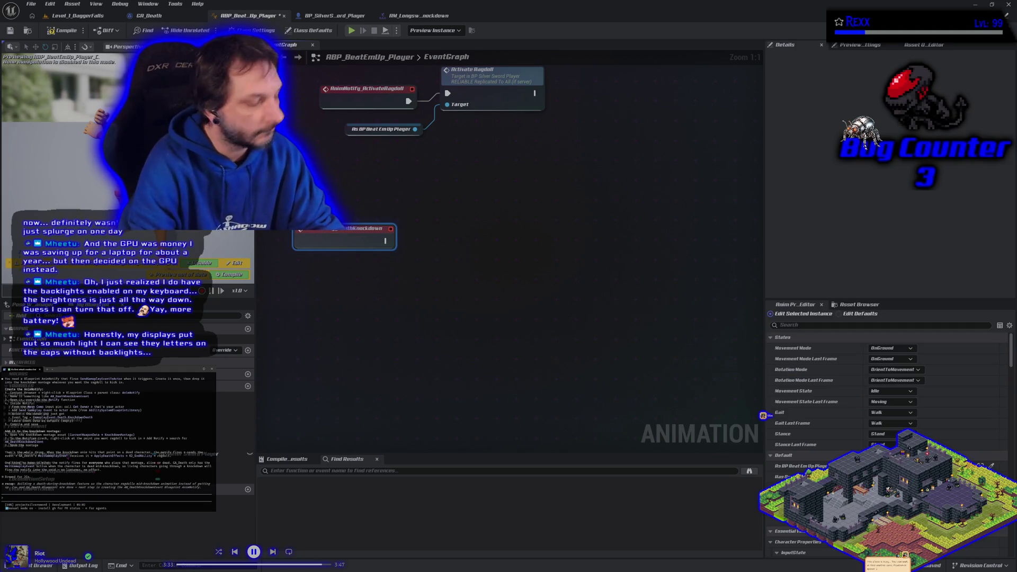
text(i mad)
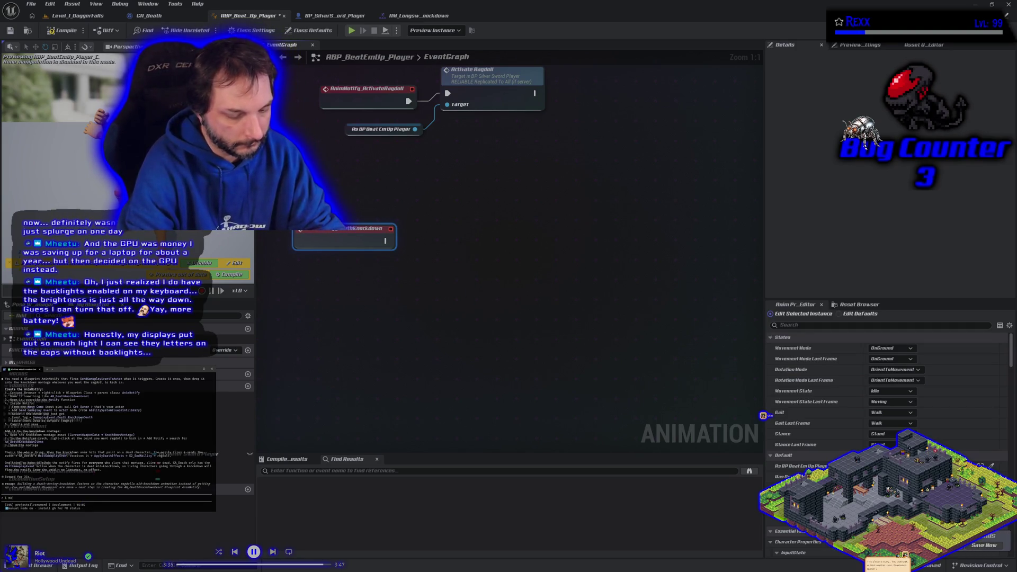
text(e the notify in the animation)
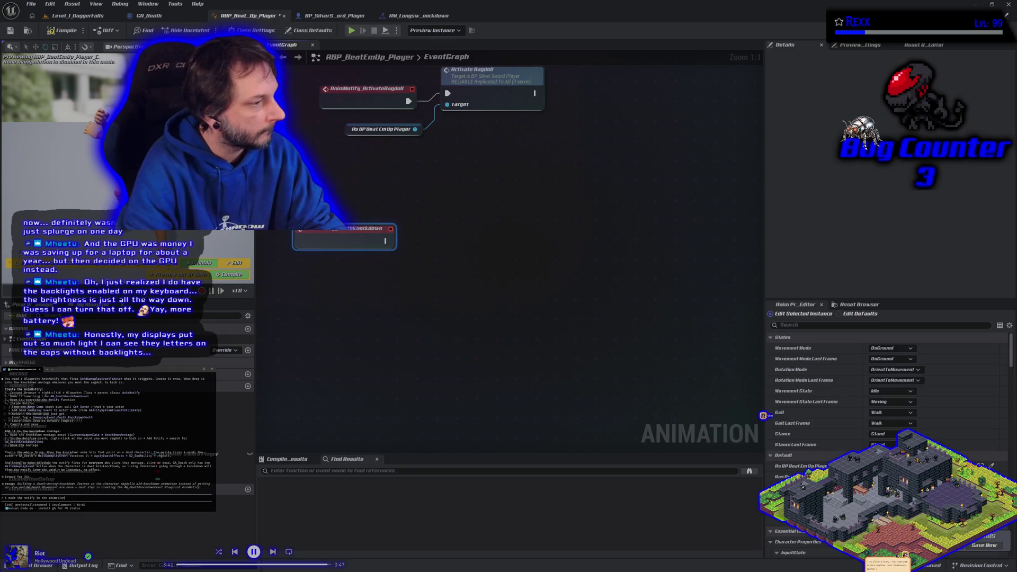
text(, now)
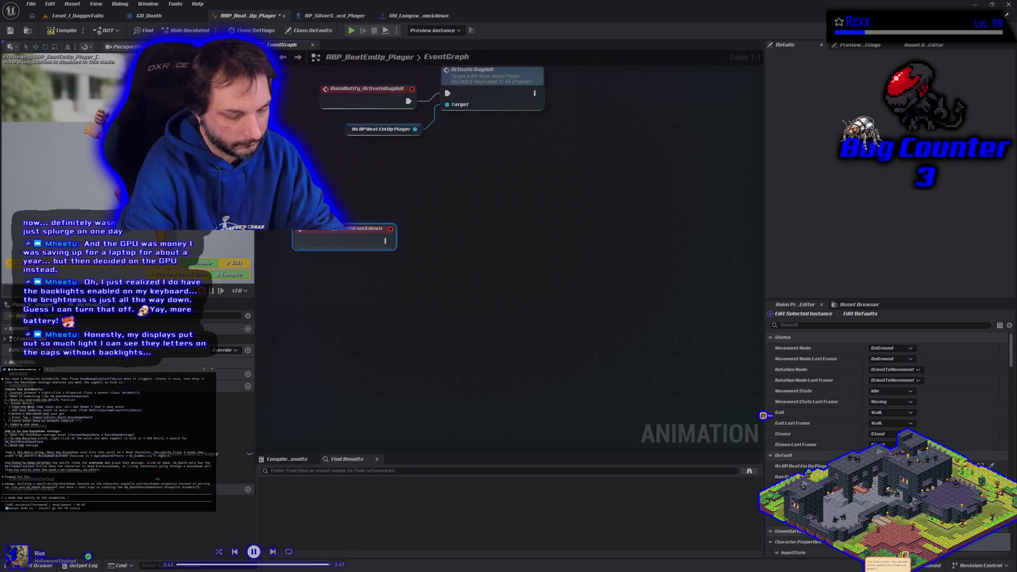
text( in in the anim bp)
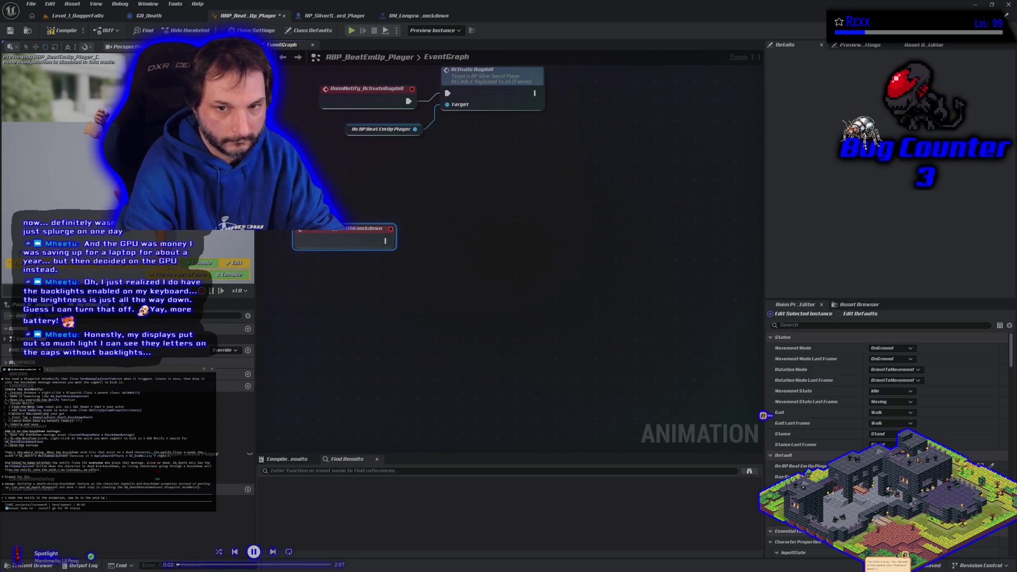
text(what do i put)
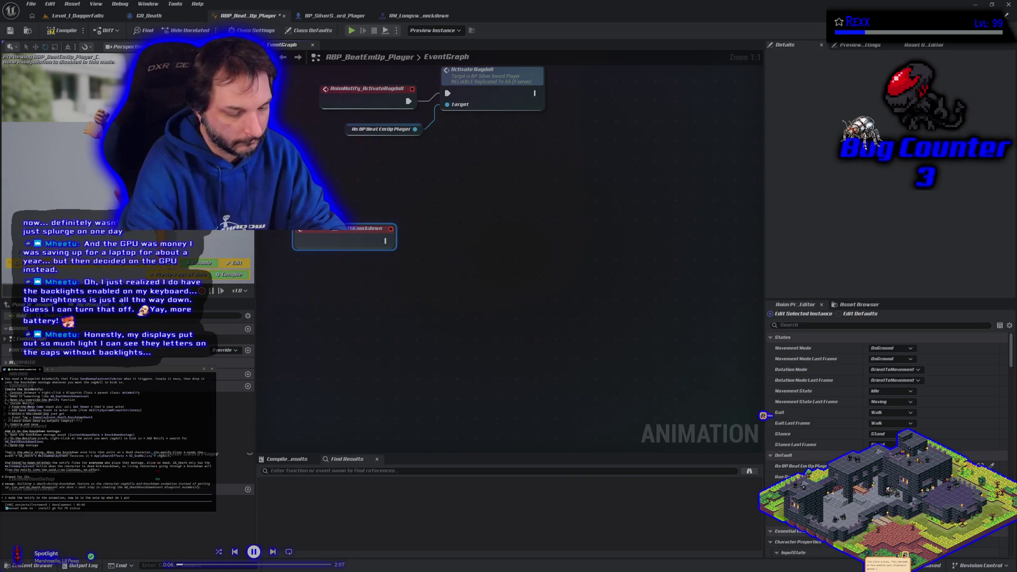
text( after AnimNotify_DeathKnockdow)
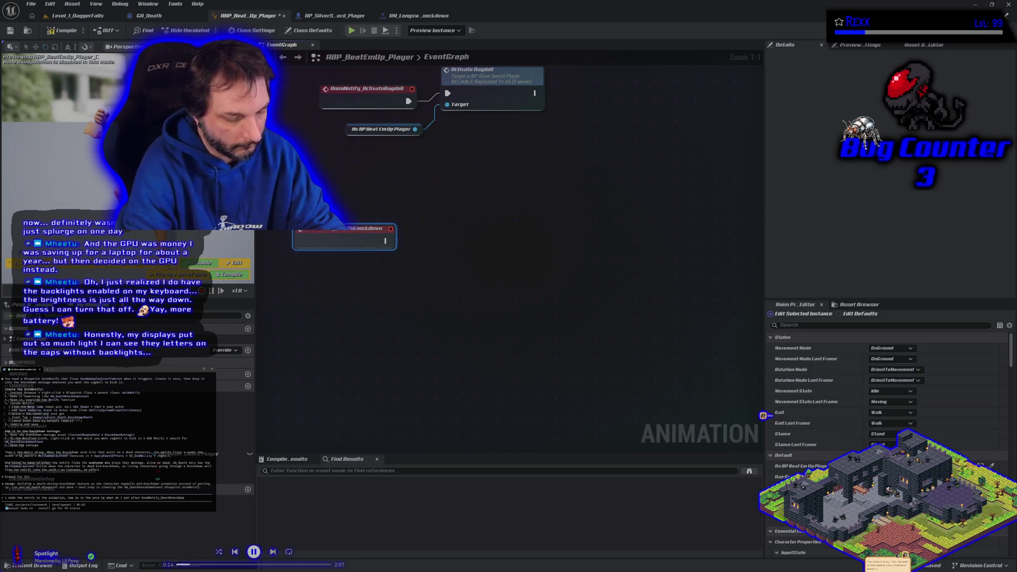
text(n)
key(Return)
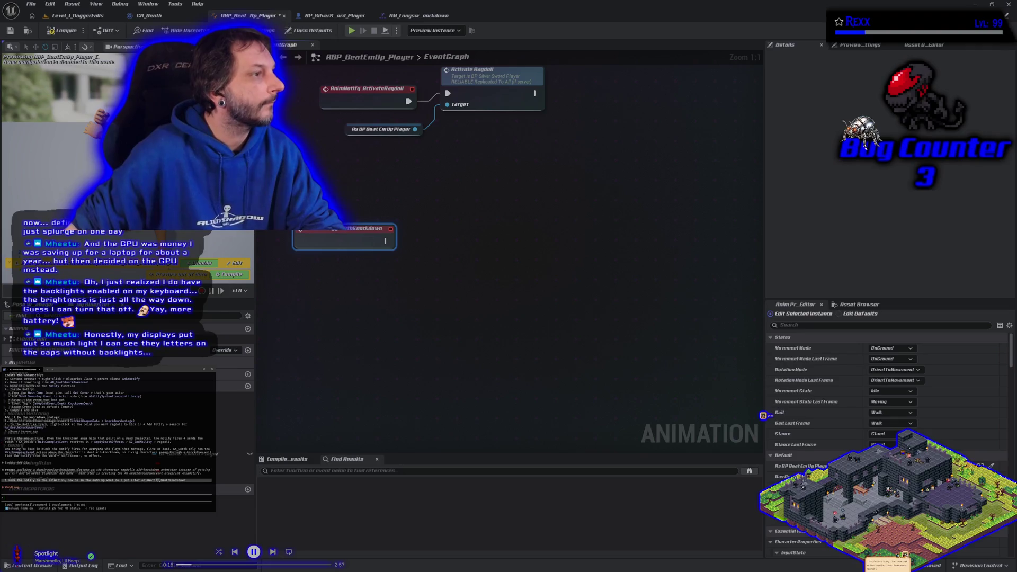
scroll(106, 434, up, 2)
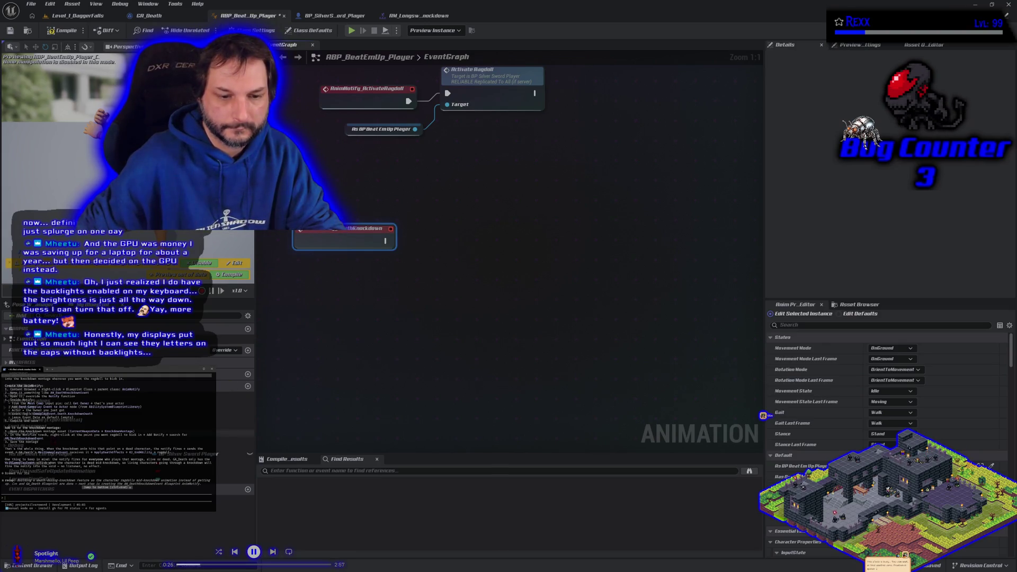
drag(233, 454, 307, 269)
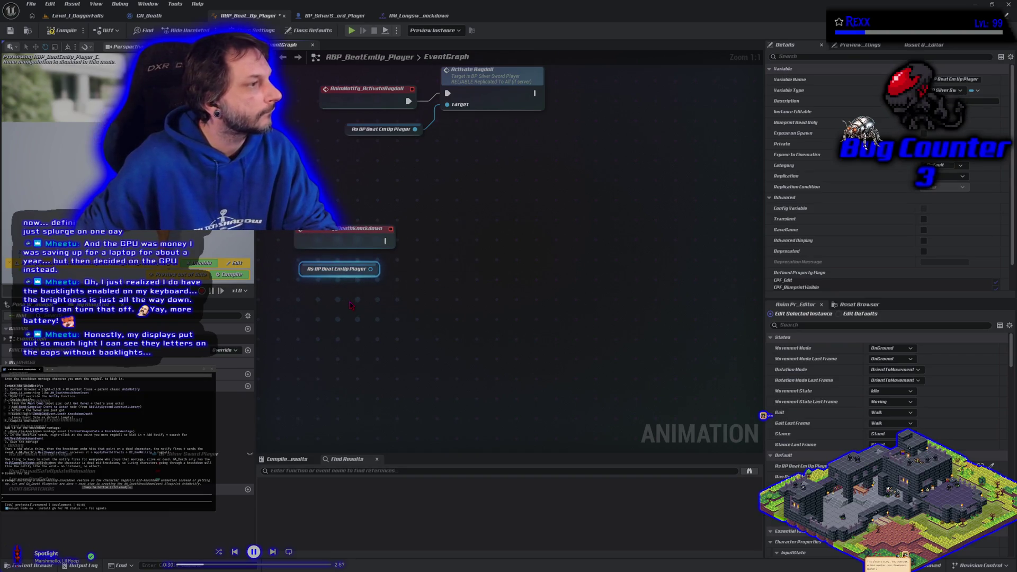
- Add a Send Gameplay Event to Actor node from the player reference with tag GameplayEvent.Death.knockdownDeath
drag(371, 269, 397, 273)
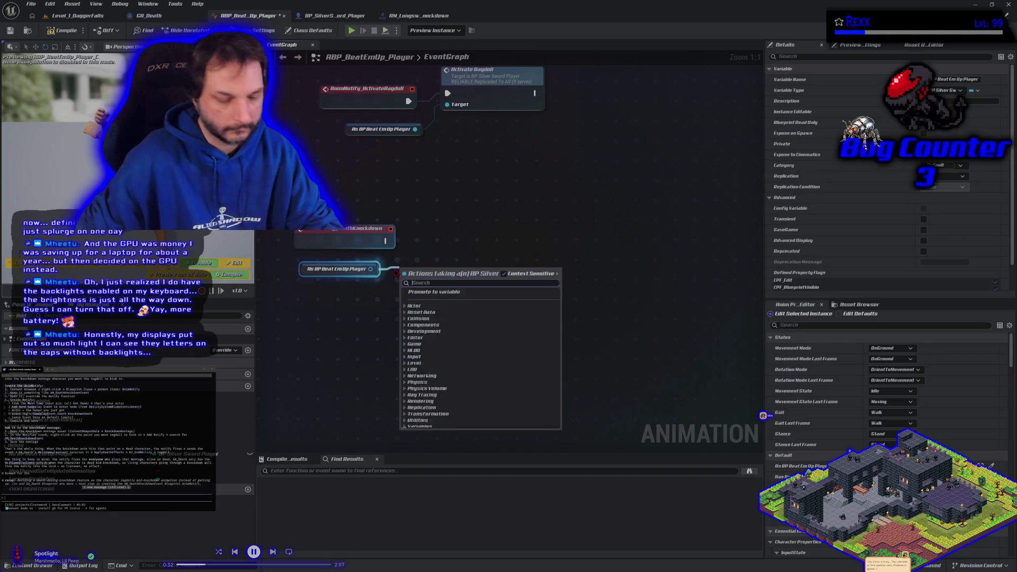
text(send)
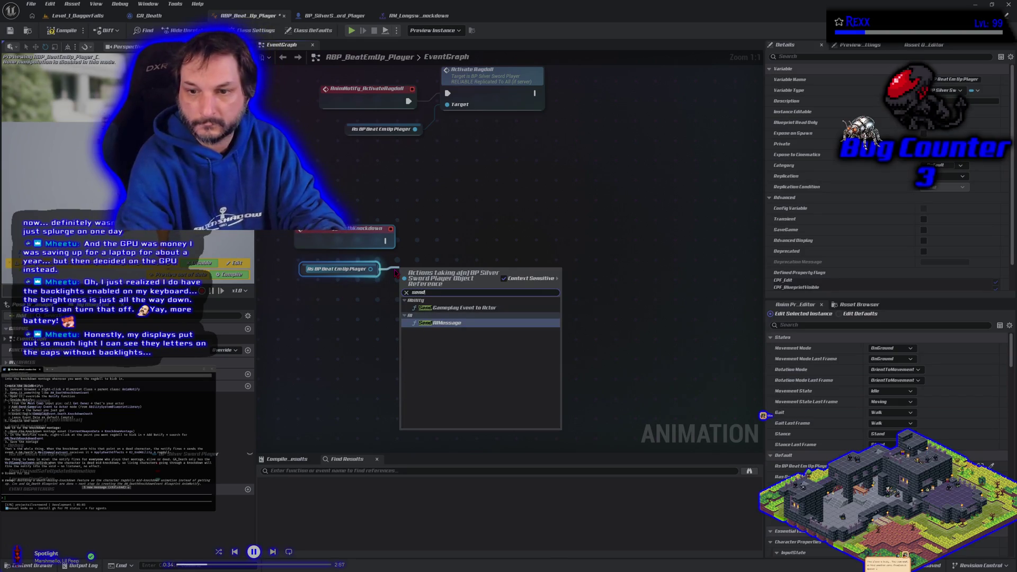
click(445, 308)
mouse_move(426, 282)
mouse_down()
mouse_move(446, 243)
mouse_move(423, 241)
mouse_up()
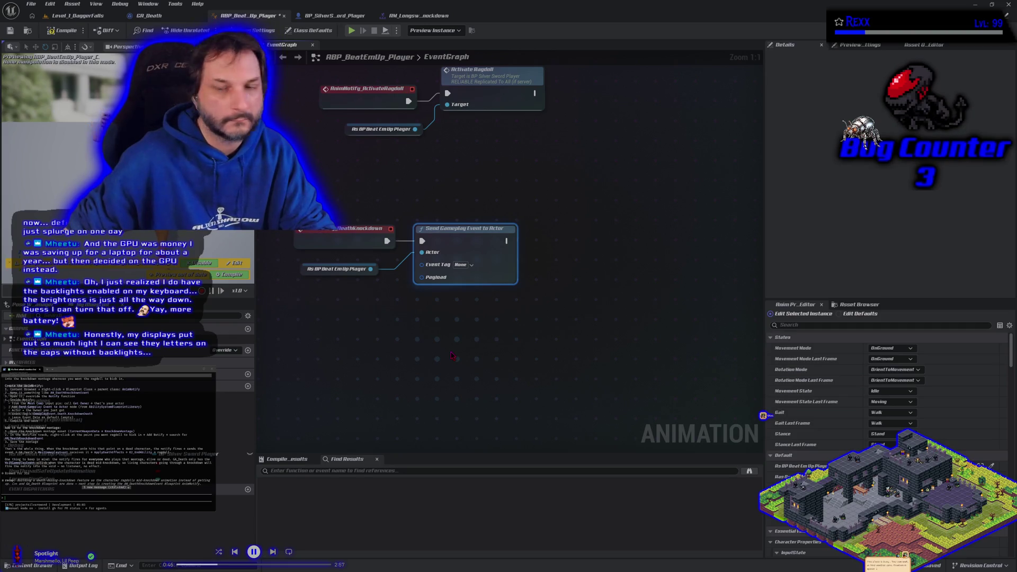
click(460, 265)
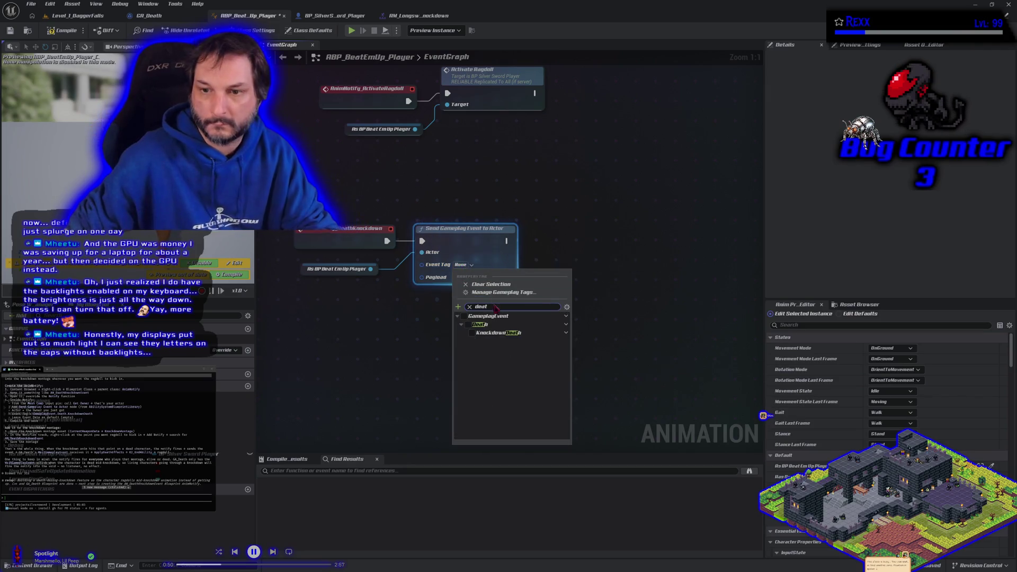
click(479, 335)
click(380, 339)
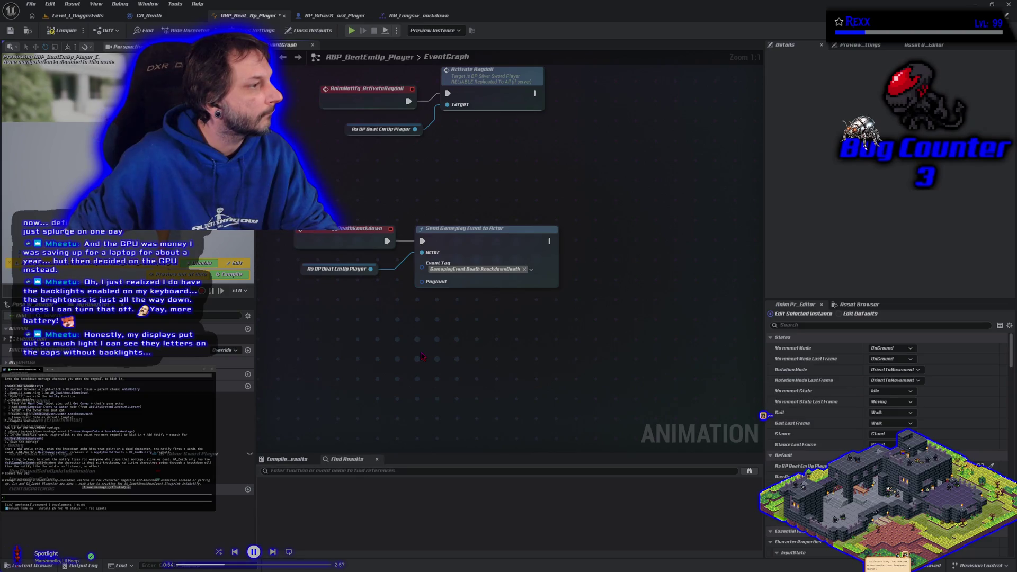
- Compile the player anim blueprint and delete the player getter node
click(62, 31)
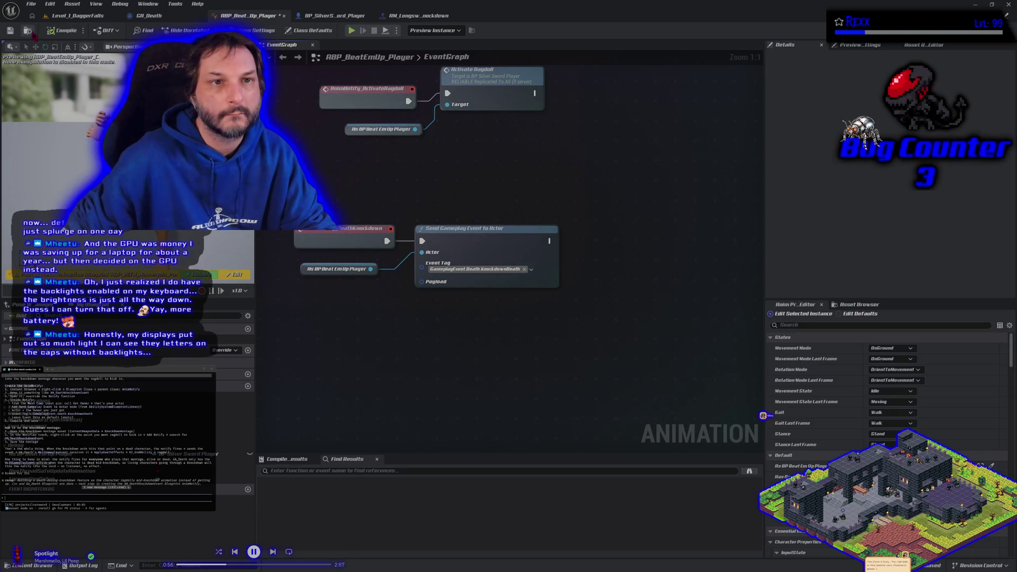
scroll(371, 311, down, 1)
drag(371, 311, 398, 316)
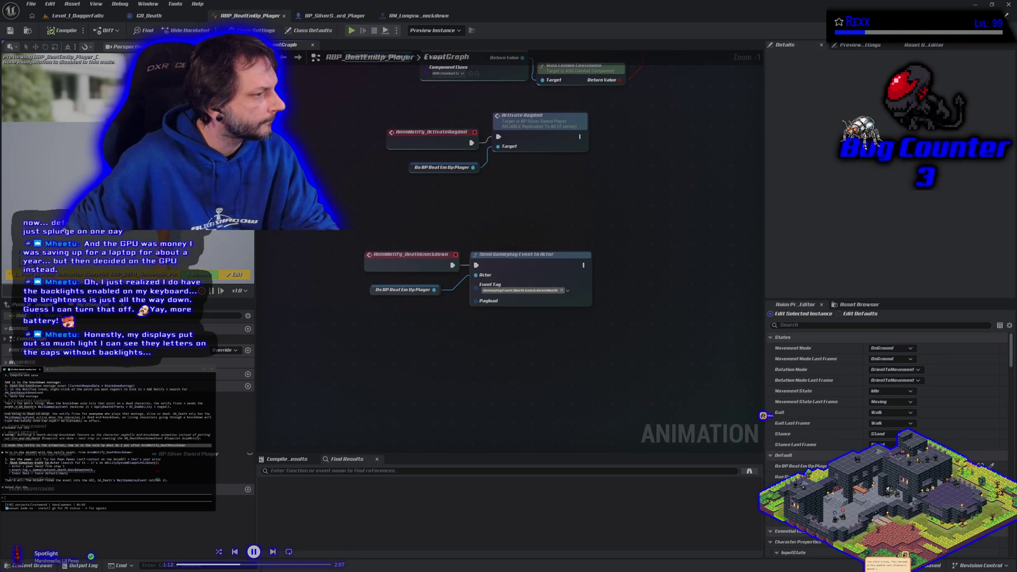
drag(405, 246, 539, 293)
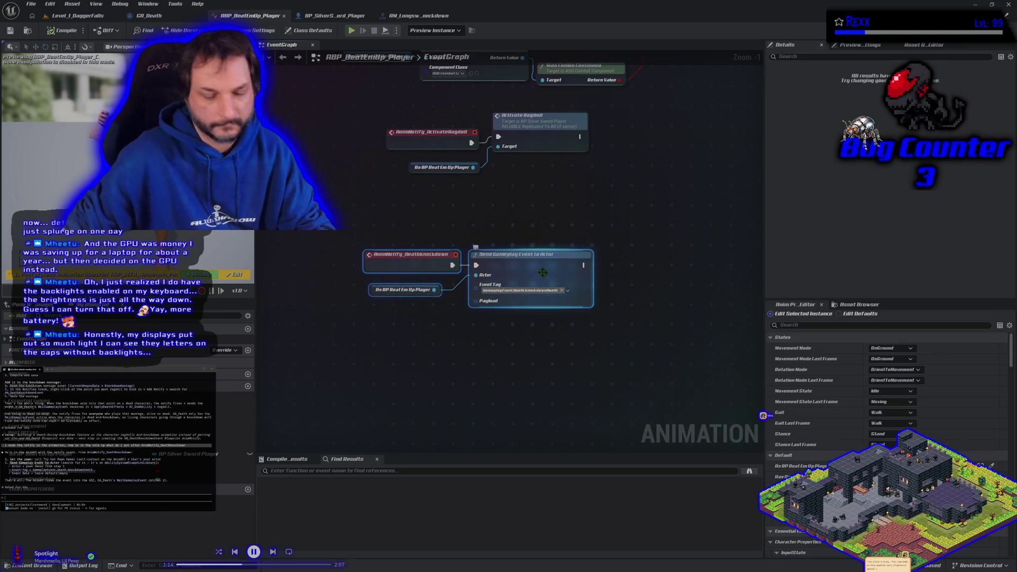
click(373, 288)
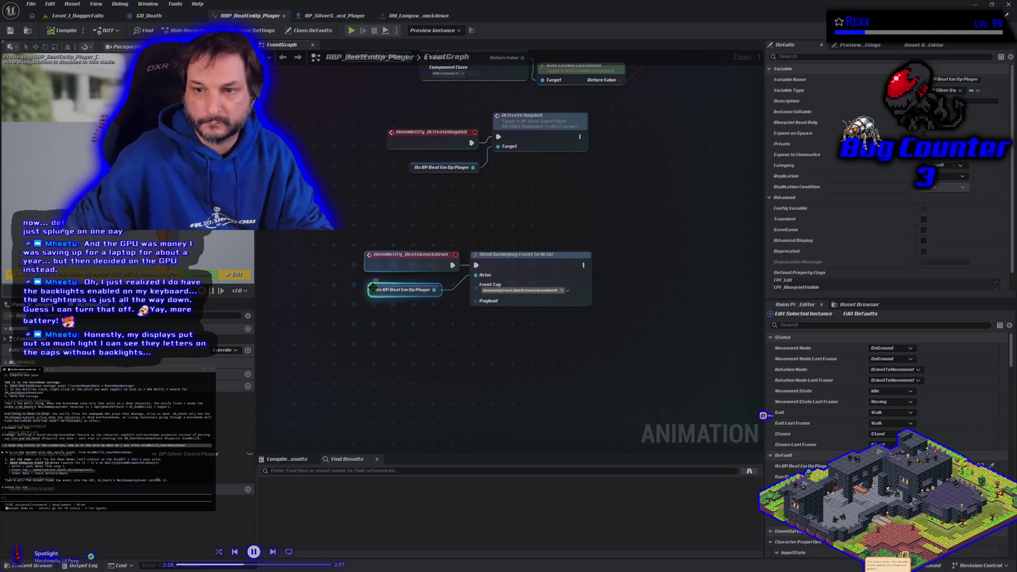
key(Delete)
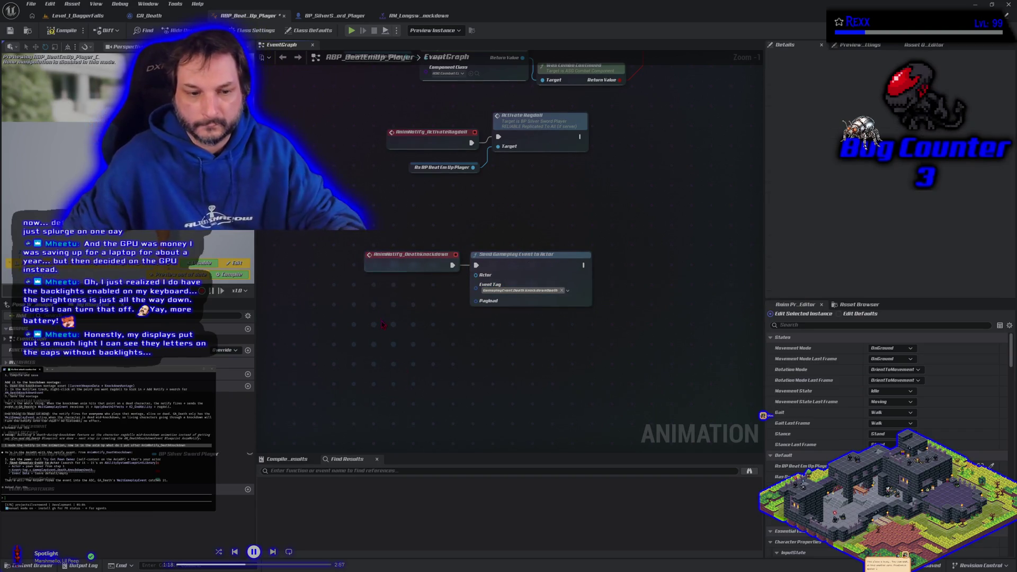
right_click(374, 299)
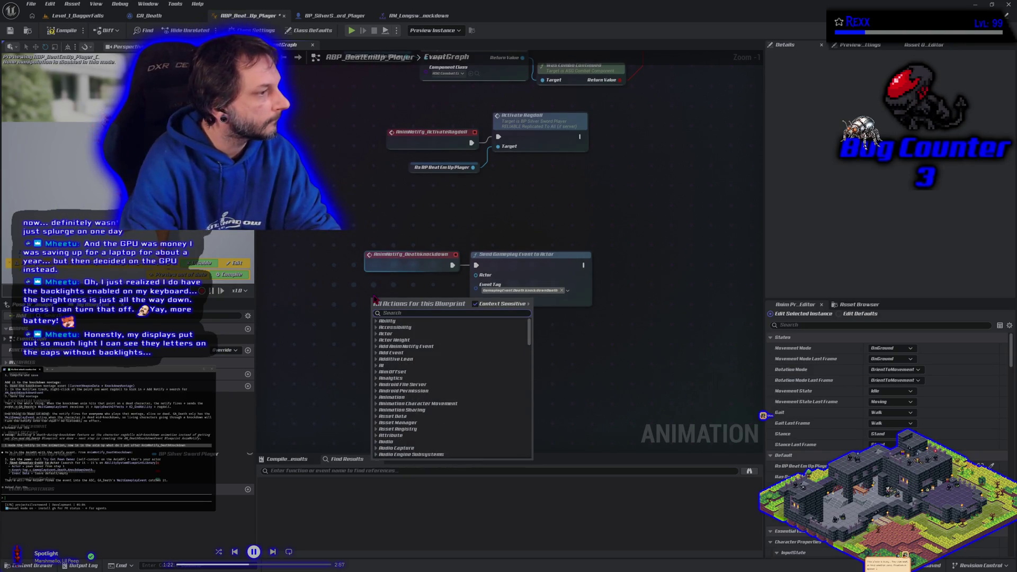
- Connect a Try Get Pawn Owner node to the Send Gameplay Event's Actor input and compile
text(try)
key(Return)
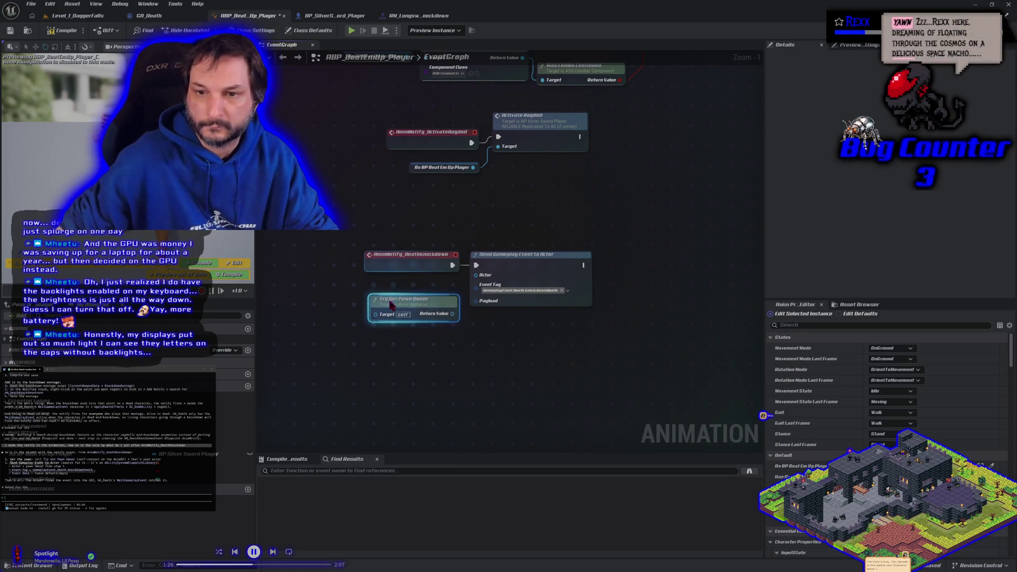
drag(390, 305, 390, 293)
mouse_move(452, 303)
mouse_down()
mouse_move(458, 312)
mouse_move(476, 275)
mouse_up()
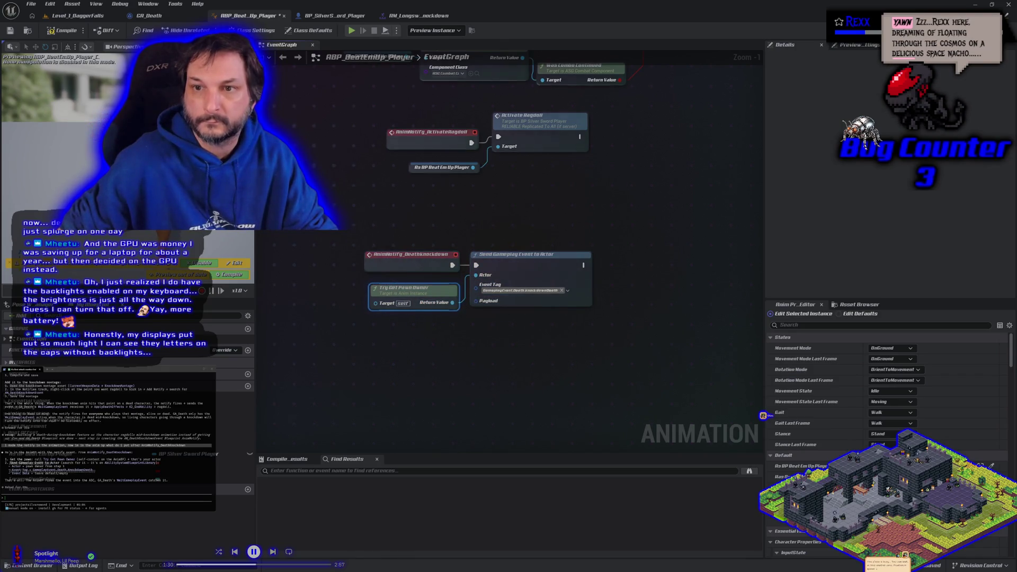
click(55, 32)
- Delete Try Get Pawn Owner and drop the player character variable onto the graph instead
drag(359, 166, 359, 262)
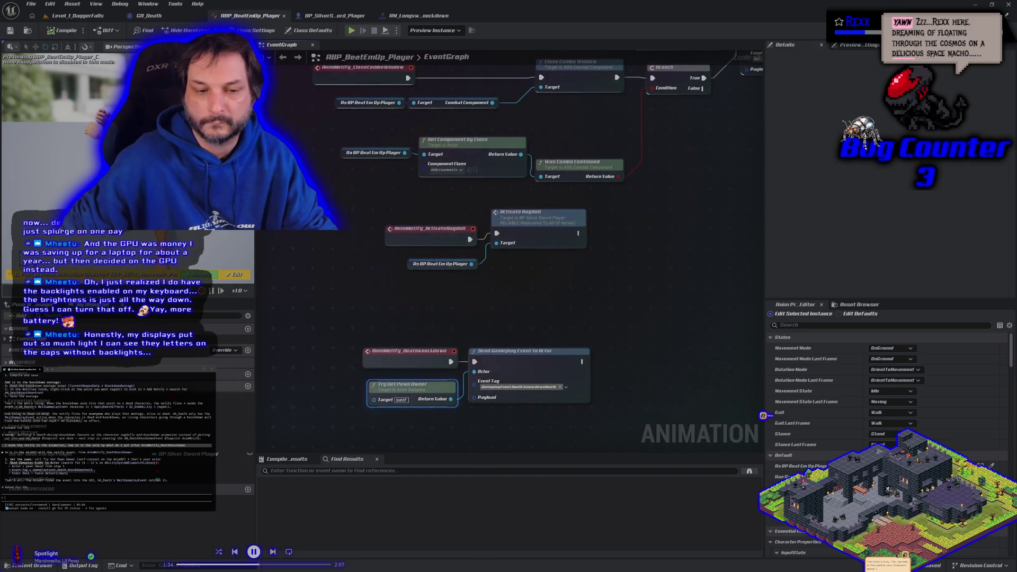
drag(397, 288, 386, 356)
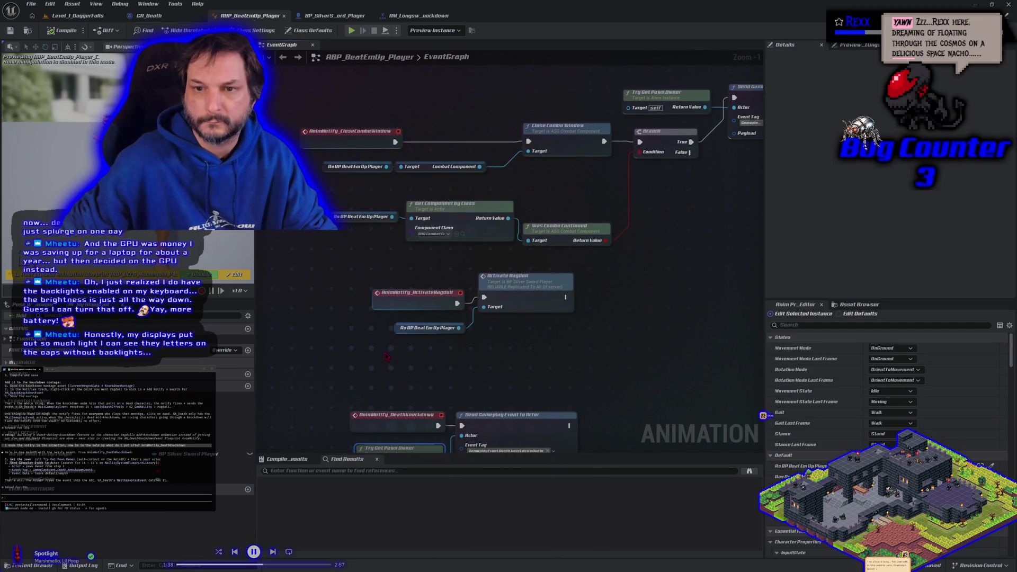
mouse_move(700, 288)
mouse_down()
mouse_move(598, 337)
mouse_move(646, 338)
mouse_up()
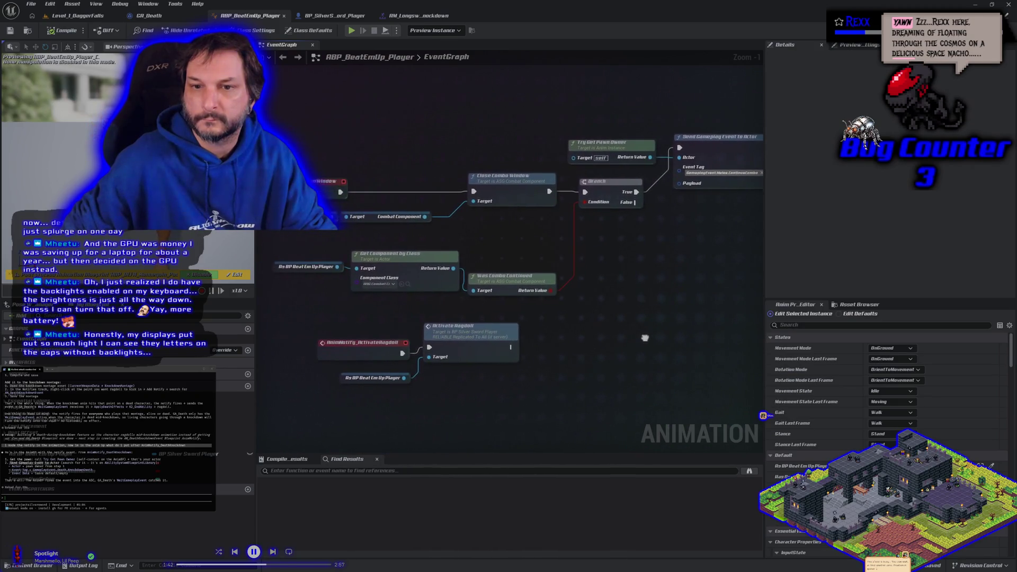
scroll(636, 340, down, 1)
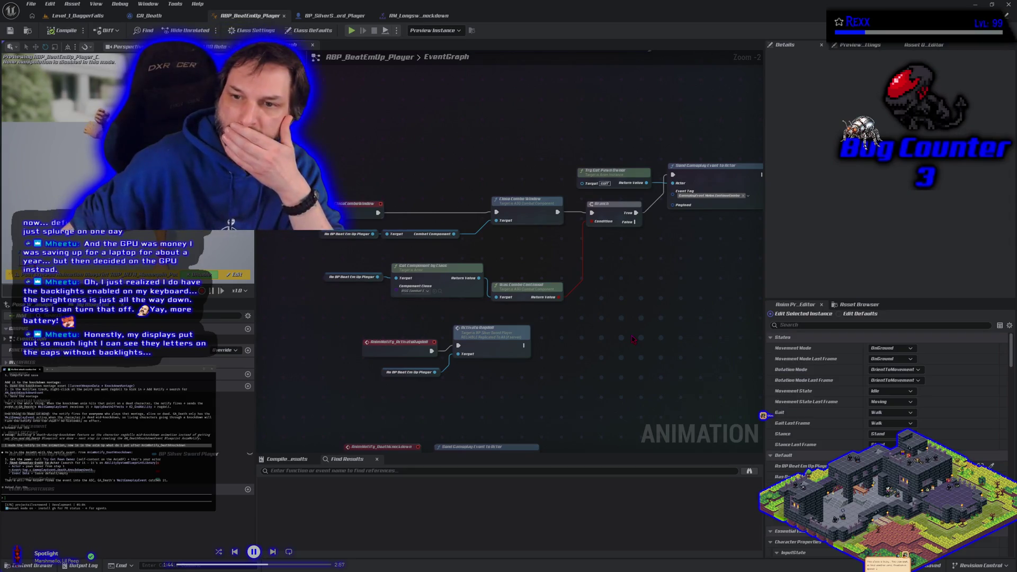
scroll(611, 327, down, 2)
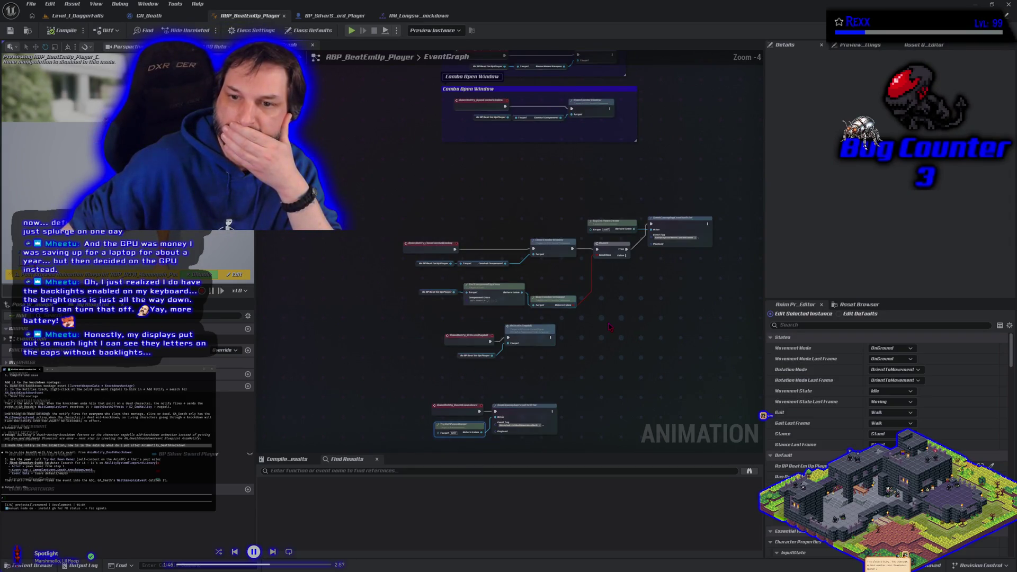
scroll(610, 327, up, 1)
scroll(541, 390, up, 1)
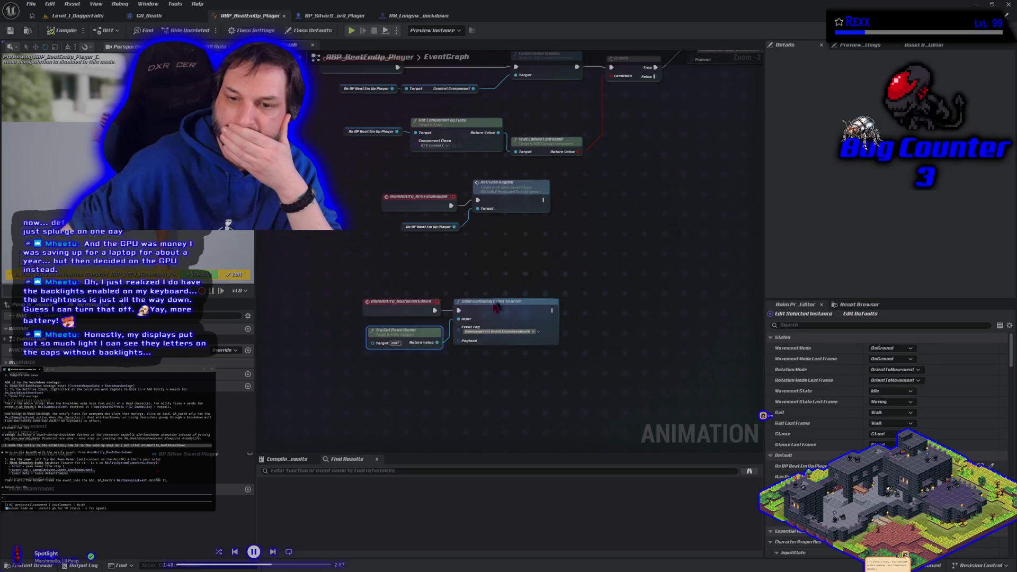
key(Delete)
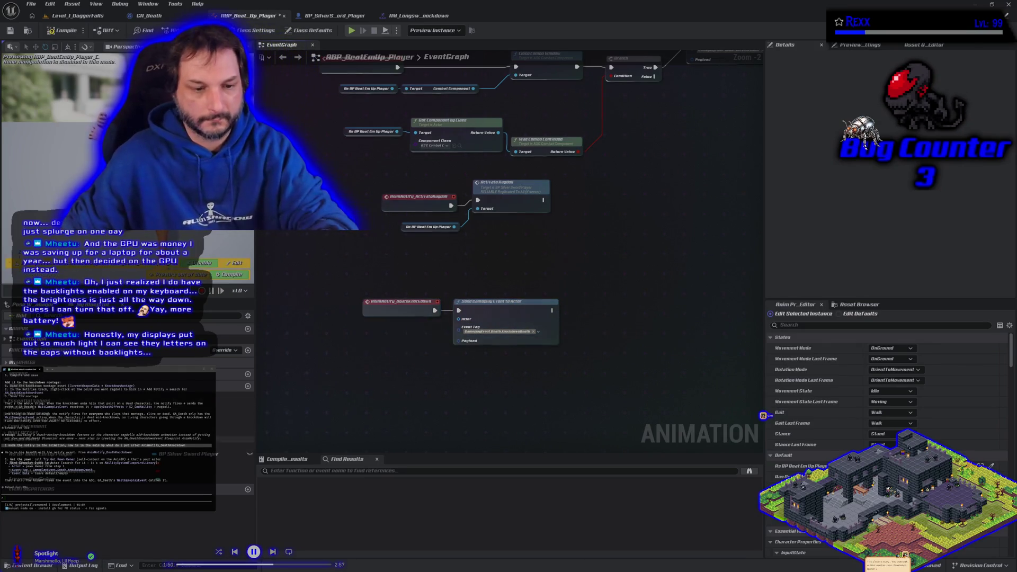
mouse_move(186, 454)
mouse_down()
mouse_move(371, 410)
mouse_move(463, 357)
mouse_move(459, 319)
mouse_move(391, 338)
mouse_up()
- Compile the player anim blueprint and open ABP_BeatEmUp_Enemy from the Enemies folder
click(49, 31)
key(ctrl+space)
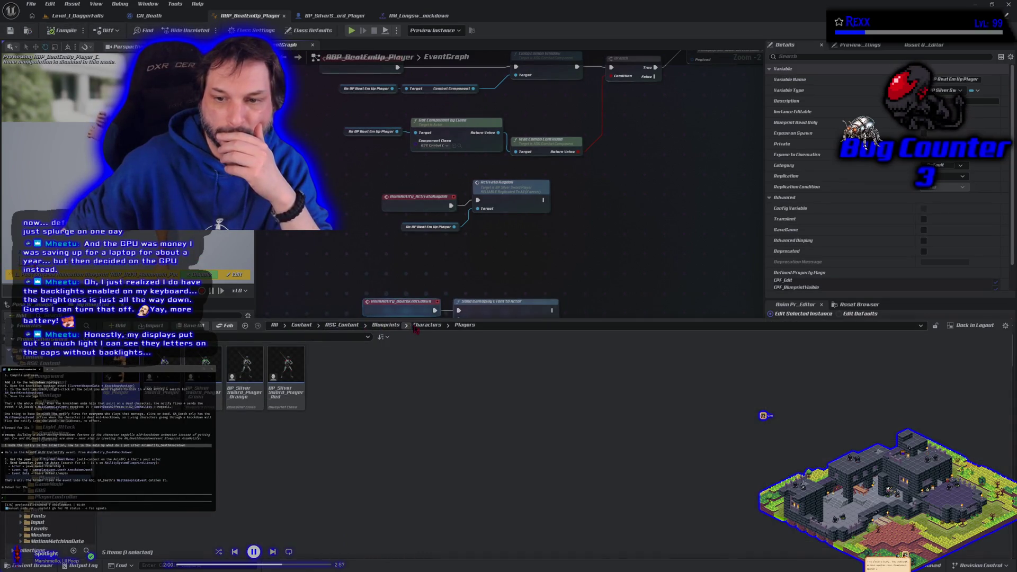
click(427, 326)
double_click(162, 371)
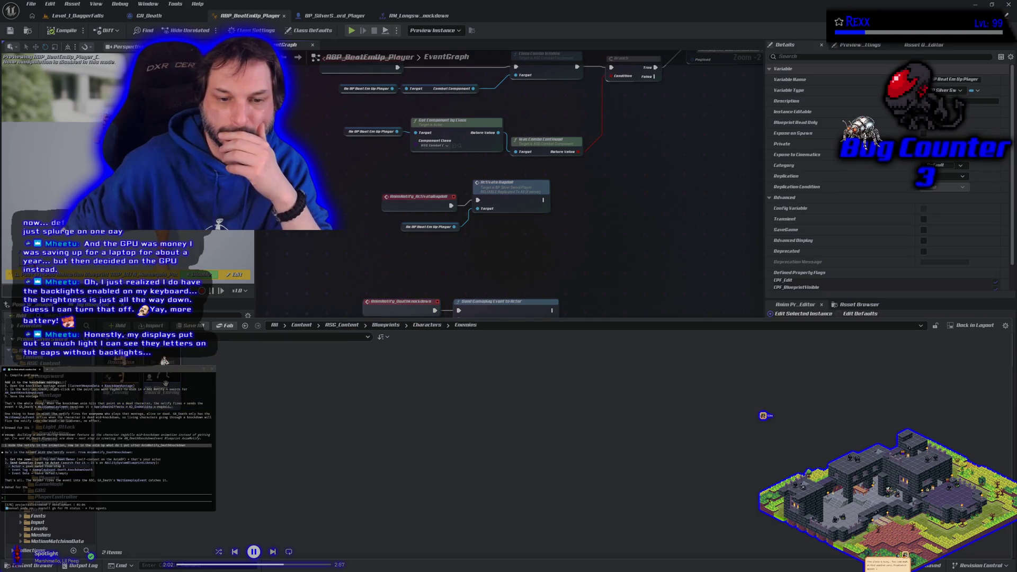
click(115, 399)
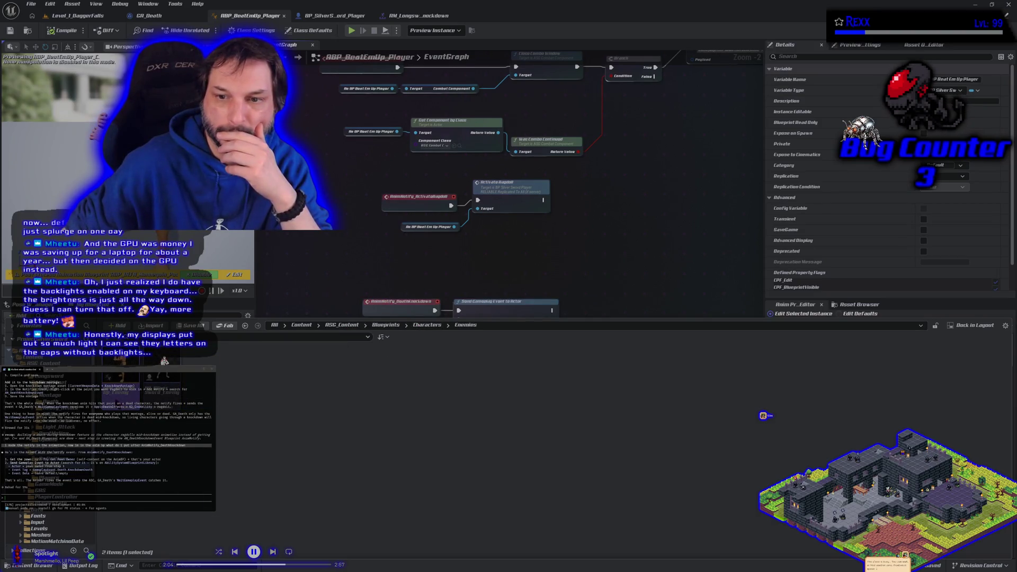
double_click(164, 360)
drag(330, 362, 399, 63)
scroll(336, 302, down, 2)
scroll(364, 178, up, 2)
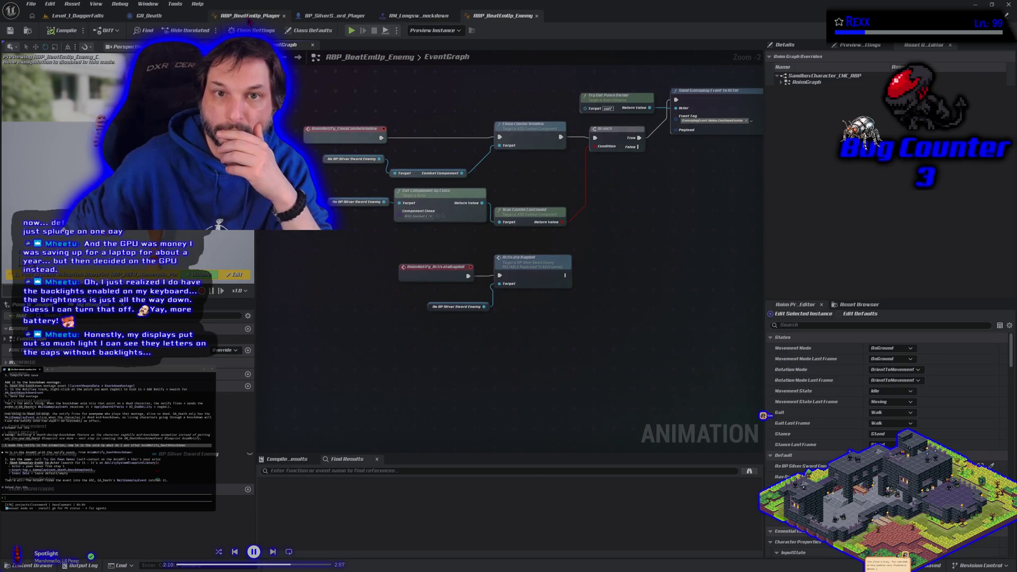
- Copy the DeathKnockdown and Send Gameplay Event nodes from the player graph into the enemy graph
click(249, 15)
drag(351, 246, 371, 446)
mouse_move(297, 254)
mouse_down()
mouse_move(298, 418)
mouse_move(300, 234)
mouse_move(333, 181)
mouse_up()
drag(376, 235, 504, 302)
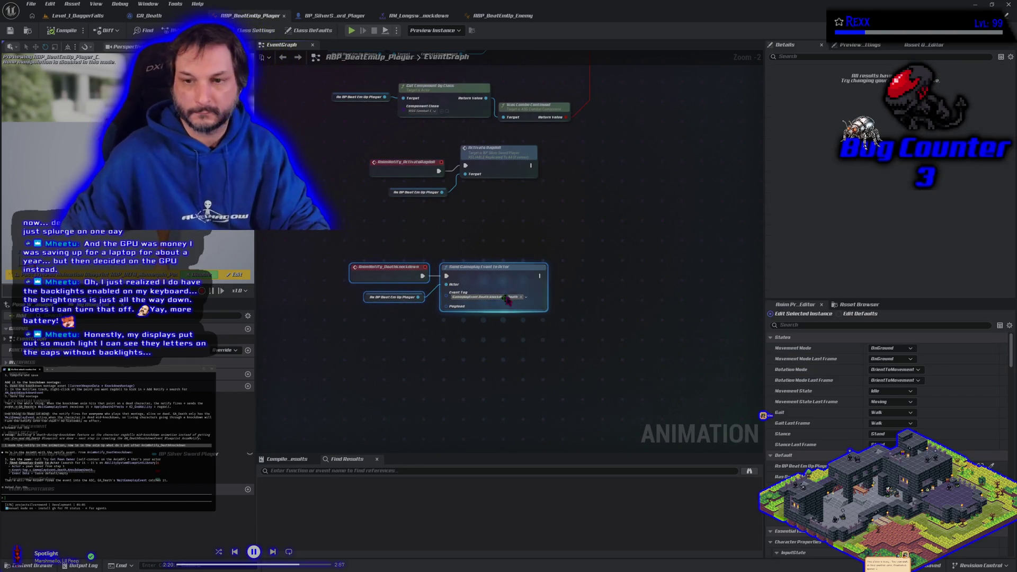
mouse_move(406, 241)
mouse_down()
mouse_move(466, 287)
mouse_move(469, 274)
mouse_up()
click(502, 15)
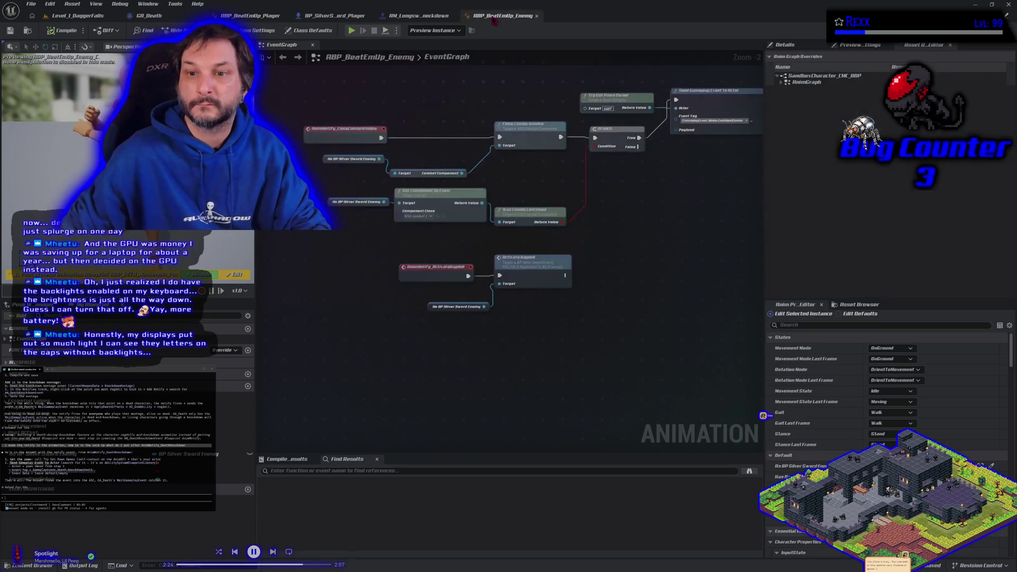
key(ctrl+v)
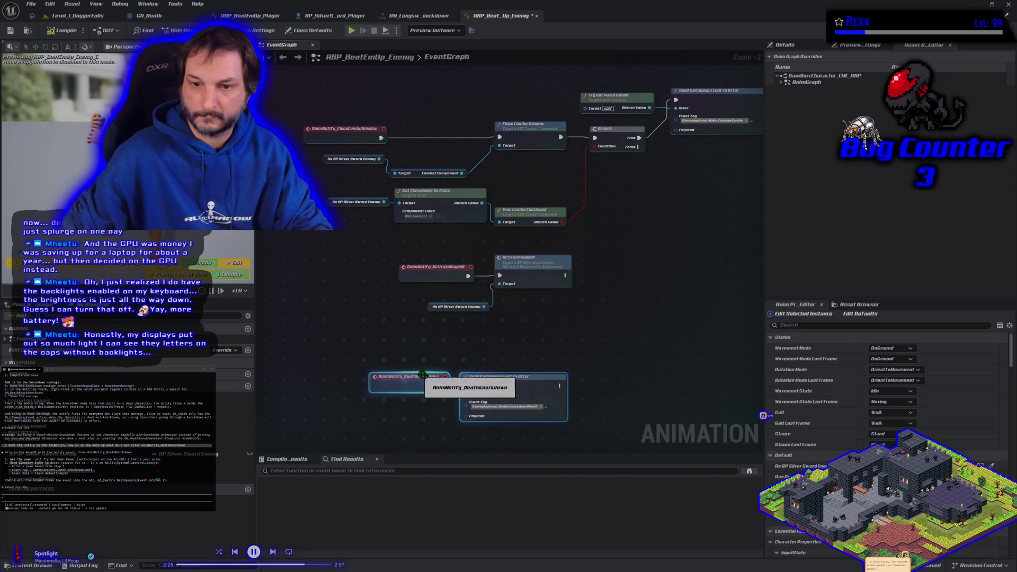
- Feed a Silver Sword Enemy getter into the pasted node's Actor input, then open BP_SilverSword_Player
click(377, 407)
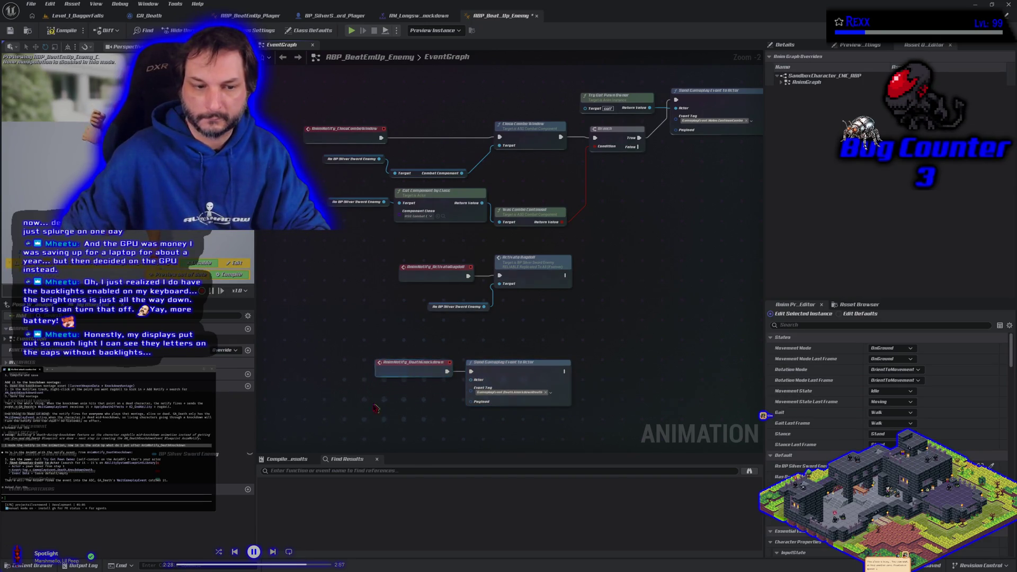
key(ctrl+v)
mouse_move(424, 423)
mouse_down()
mouse_move(477, 381)
mouse_move(412, 382)
mouse_move(390, 398)
mouse_up()
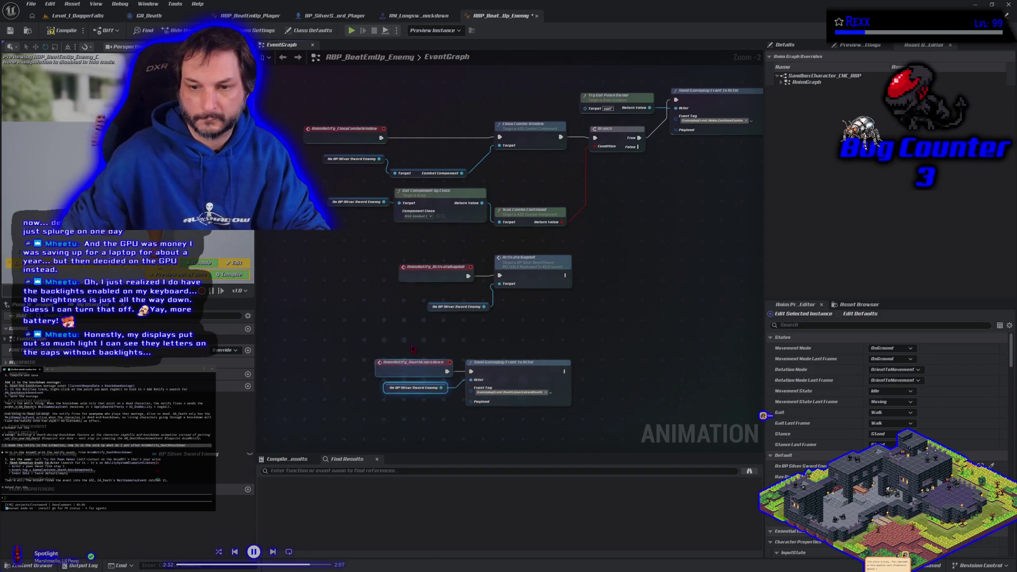
drag(412, 348, 509, 403)
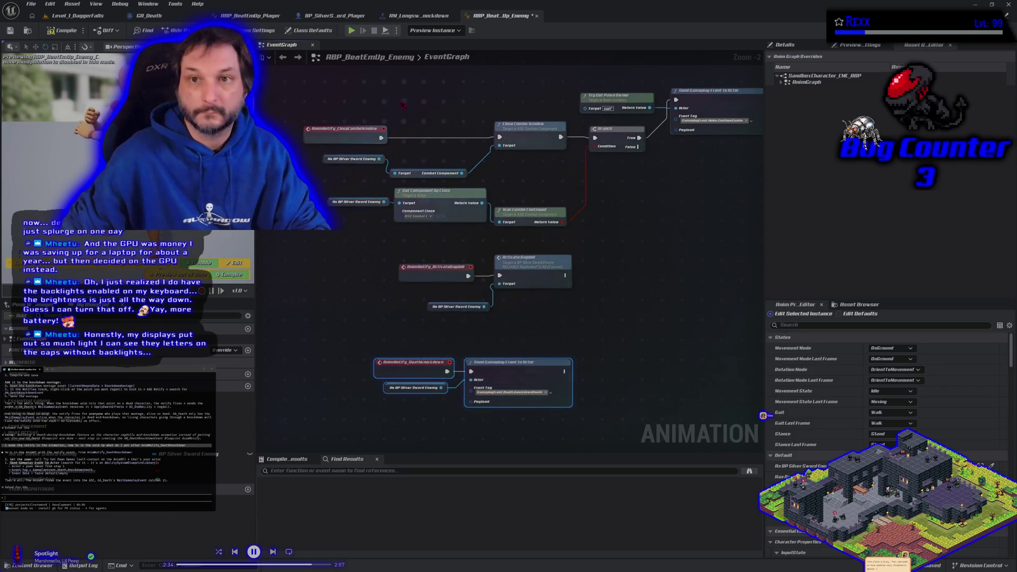
click(331, 17)
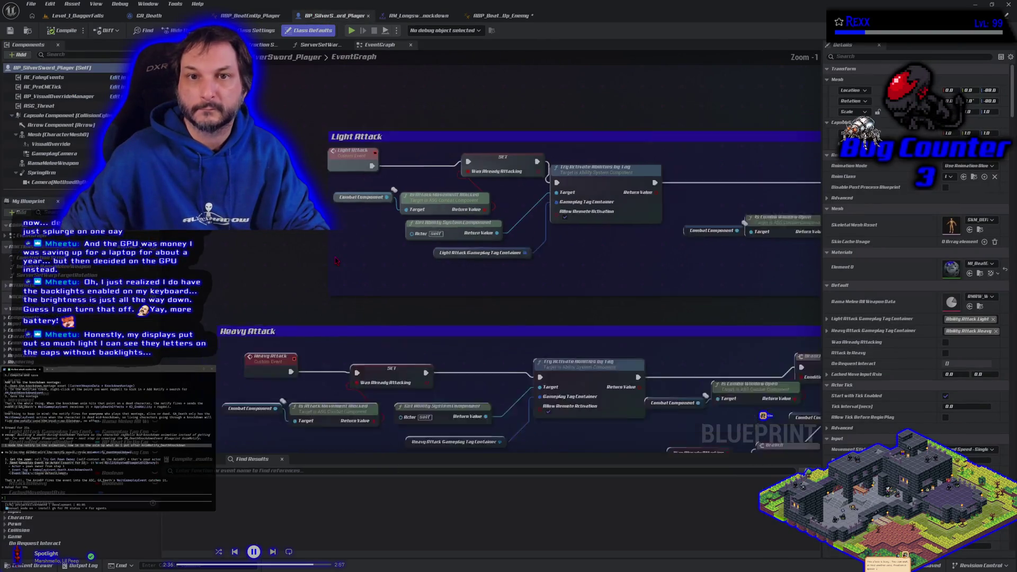
- Paste the copied node text into the terminal prompt and submit it
click(244, 15)
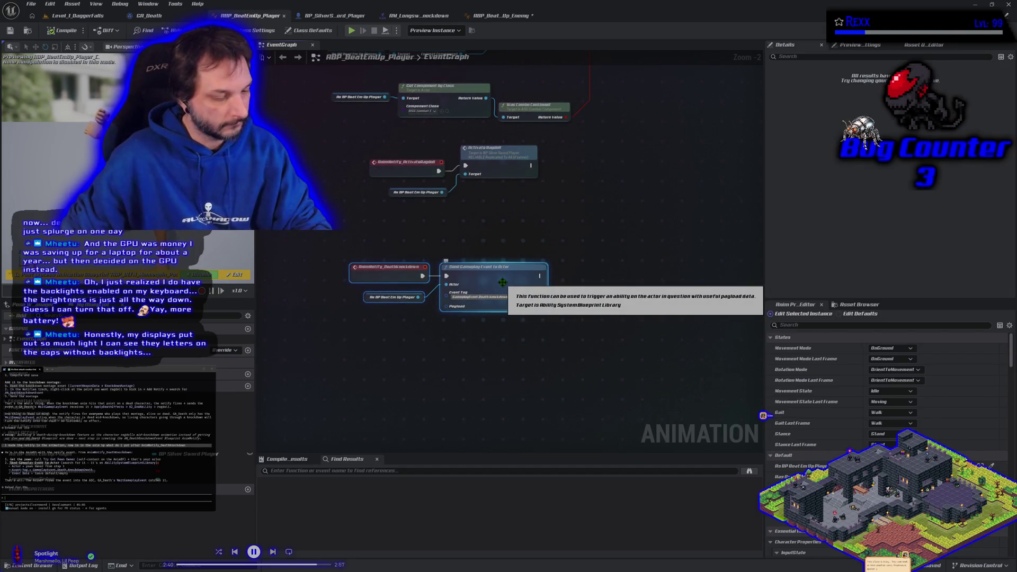
key(ctrl+v)
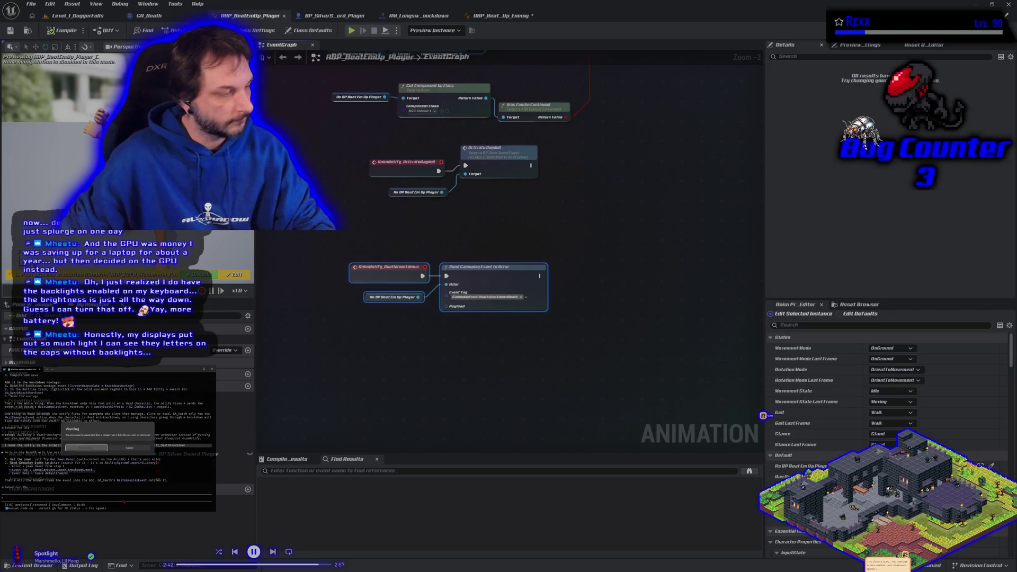
key(Return)
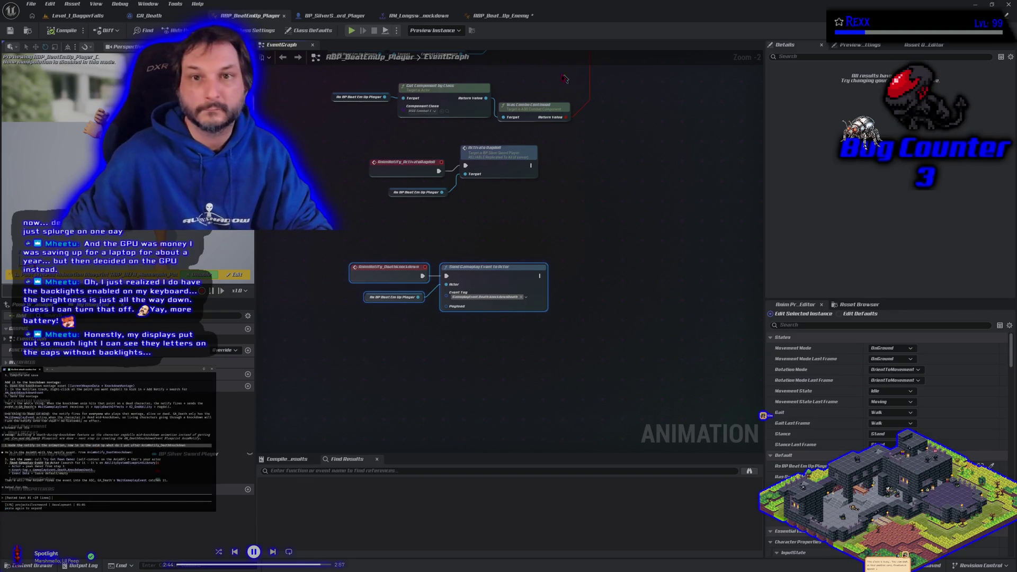
click(498, 16)
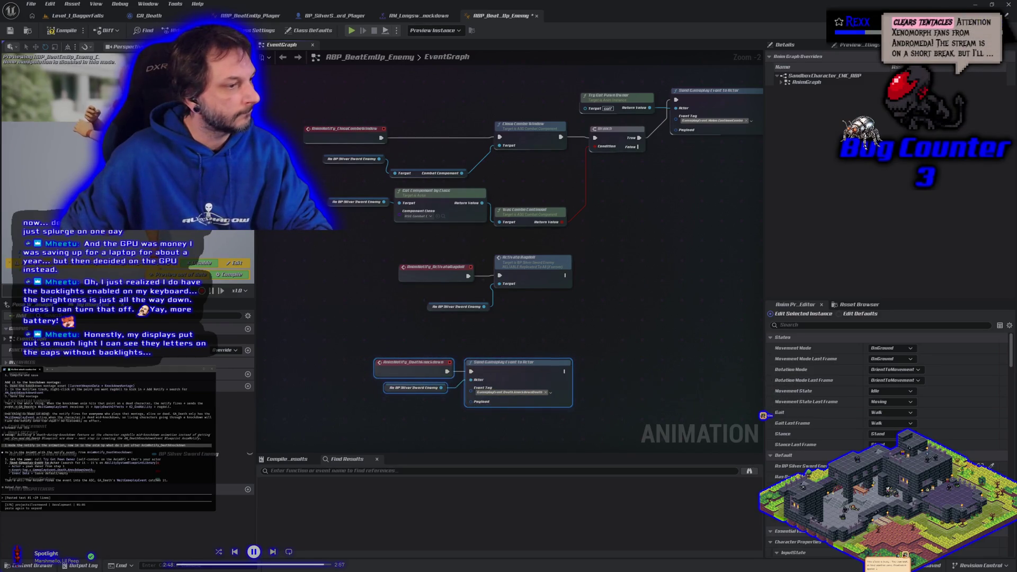
key(Return)
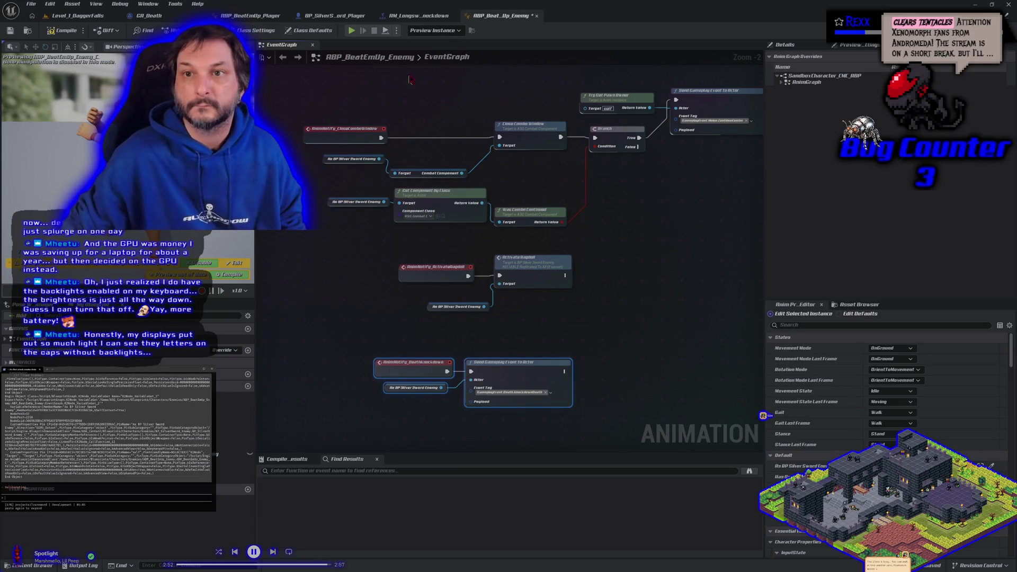
- Compile and save ABP_BeatEmUp_Enemy, then bring up the BP_SilverSword_Player event graph
click(73, 34)
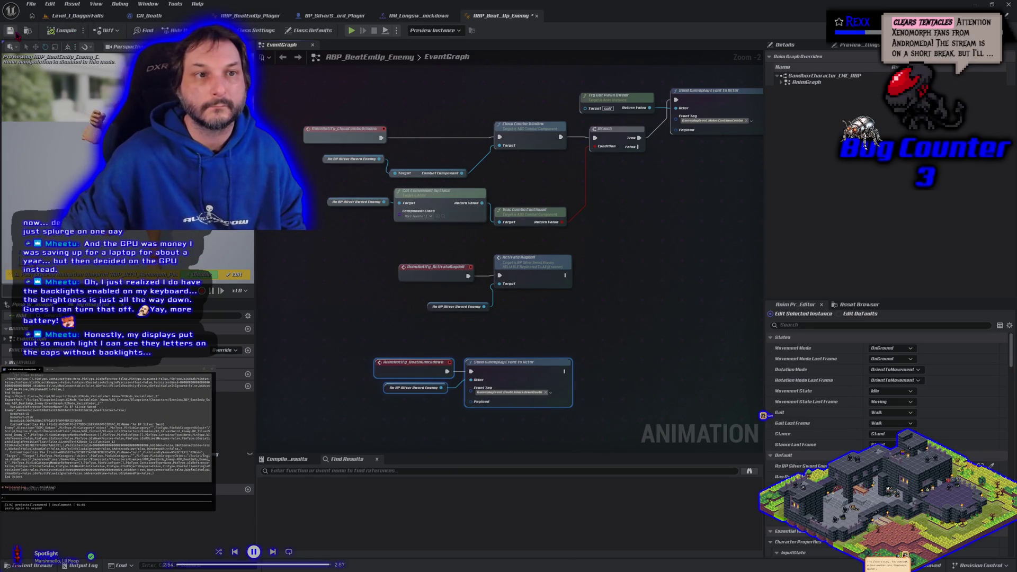
click(327, 12)
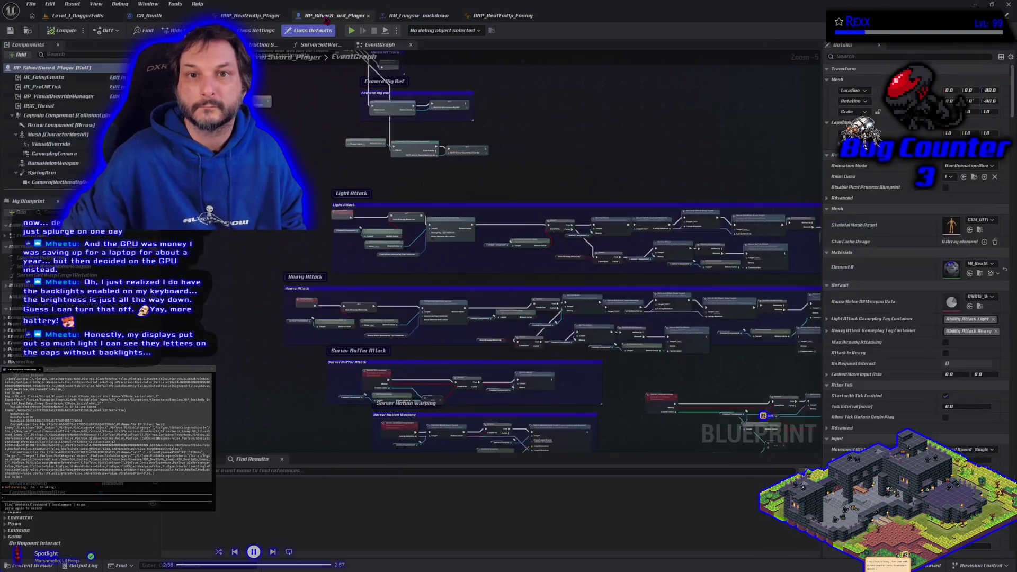
mouse_move(275, 366)
mouse_down()
mouse_move(273, 291)
mouse_move(279, 309)
mouse_up()
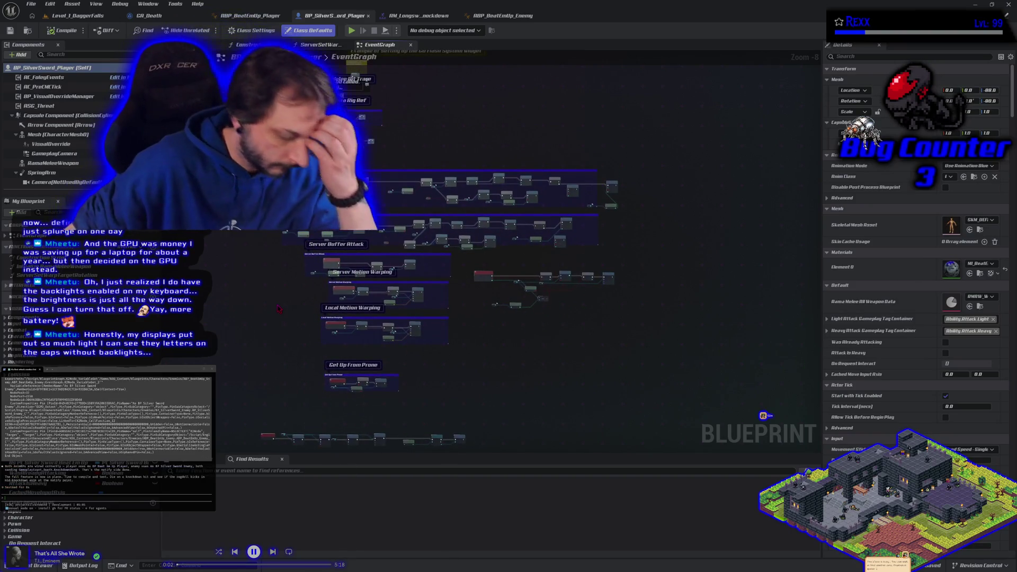
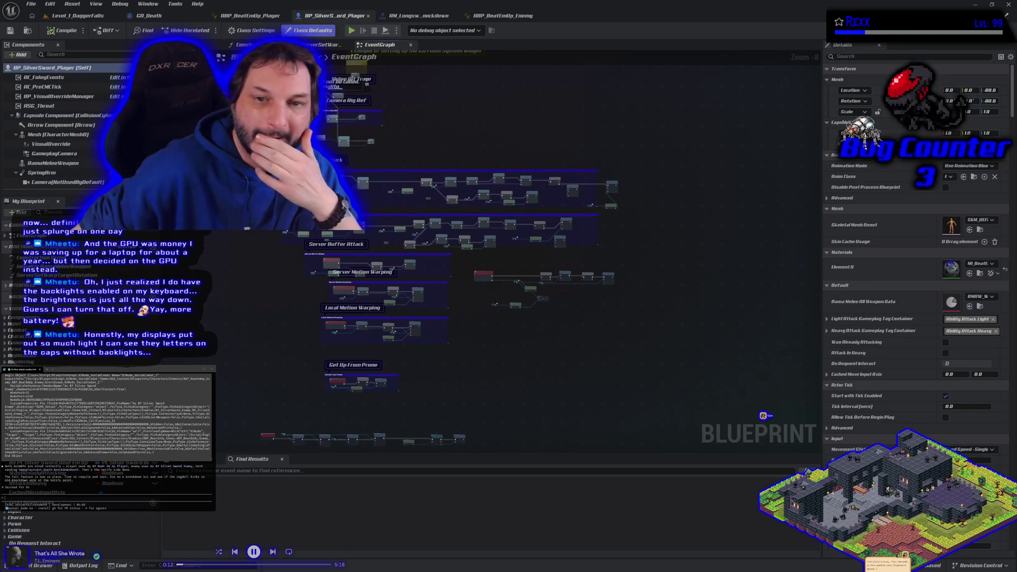
- Browse the player event graph for a 'keyboard 1' node, cancel, then switch to Level_1_DaggerFalls
scroll(264, 312, up, 4)
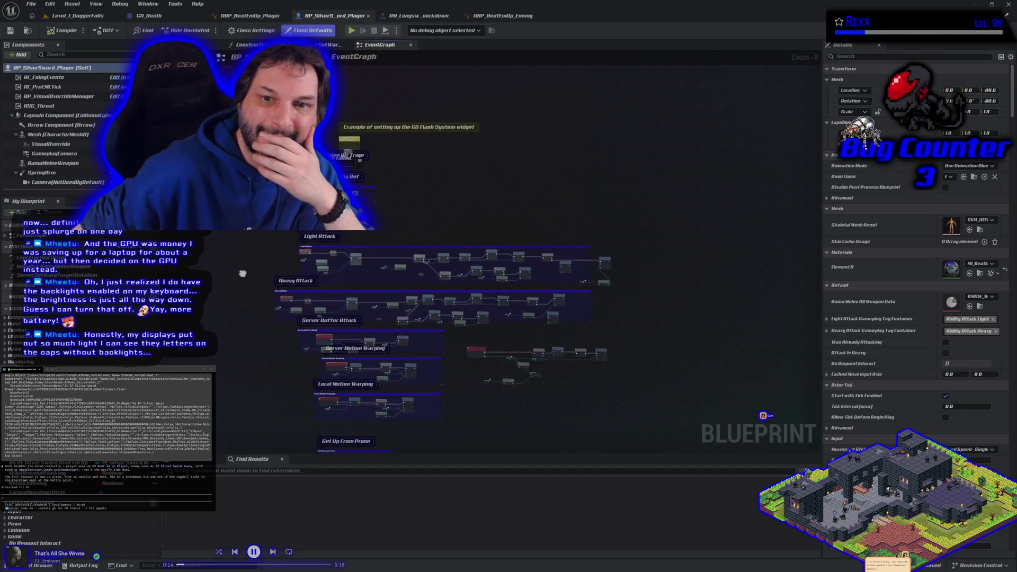
mouse_move(330, 261)
mouse_down()
mouse_move(275, 317)
mouse_move(359, 316)
mouse_move(468, 225)
mouse_up()
right_click(282, 262)
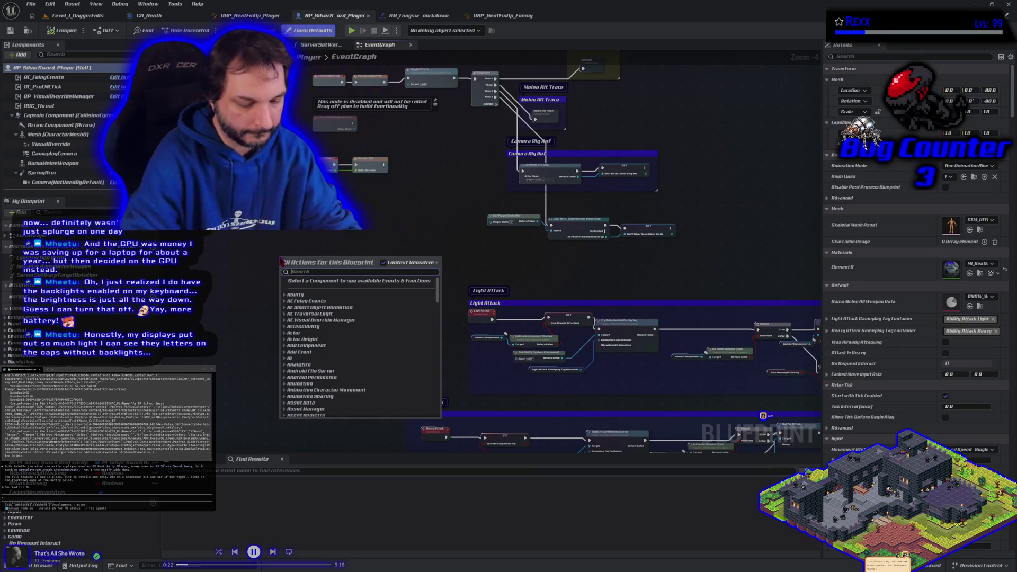
text(keyboard 1)
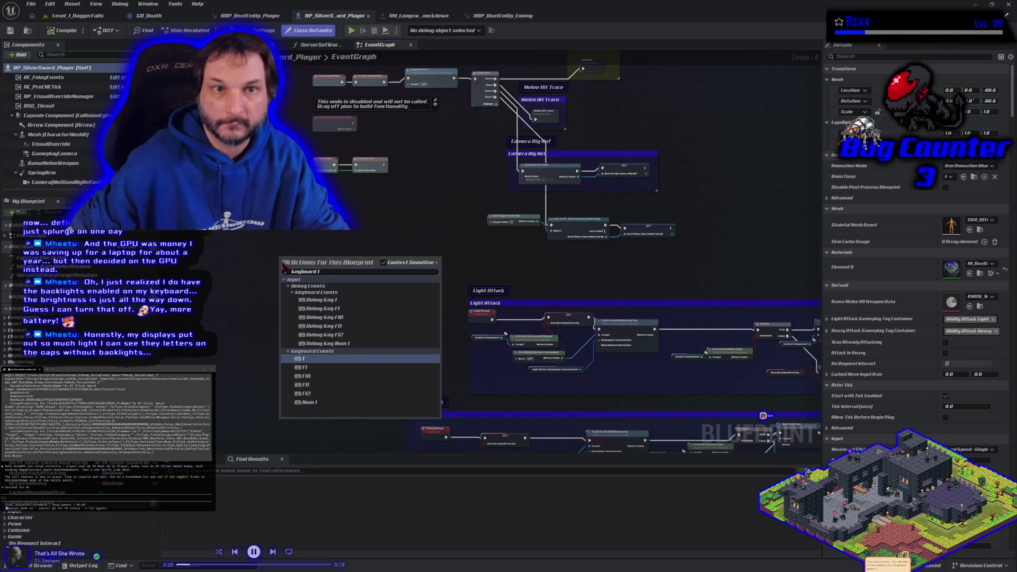
key(Escape)
click(71, 15)
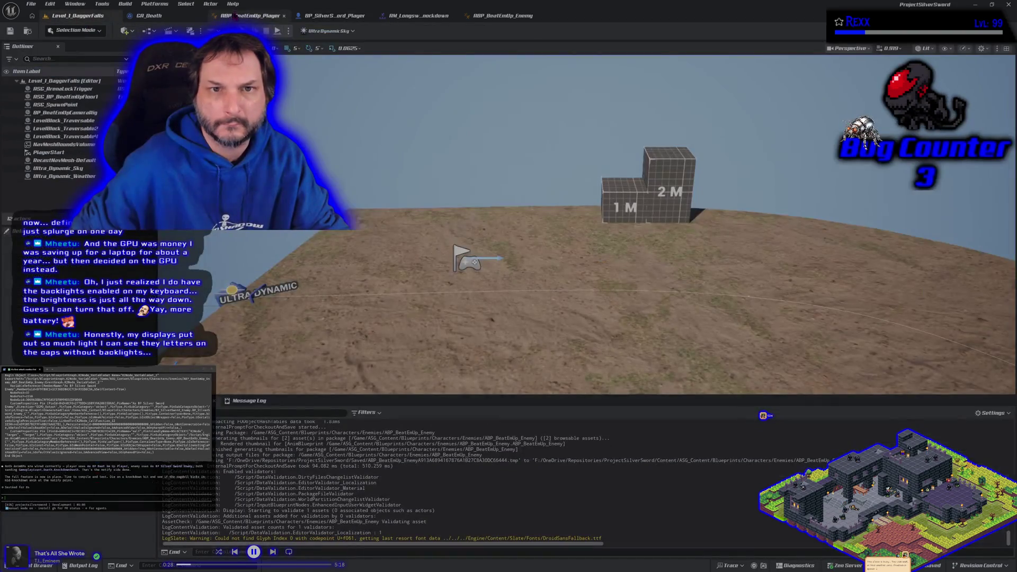
- Play-test Level_1_DaggerFalls, replay it in Selected Viewport, then bring up ABP_BeatEmUp_Player
key(alt+p)
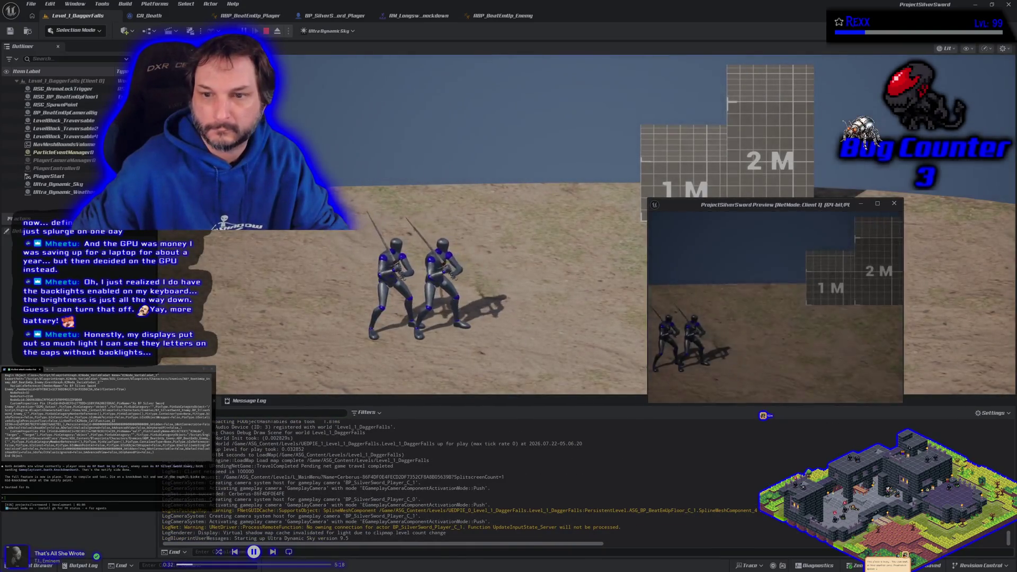
key(Escape)
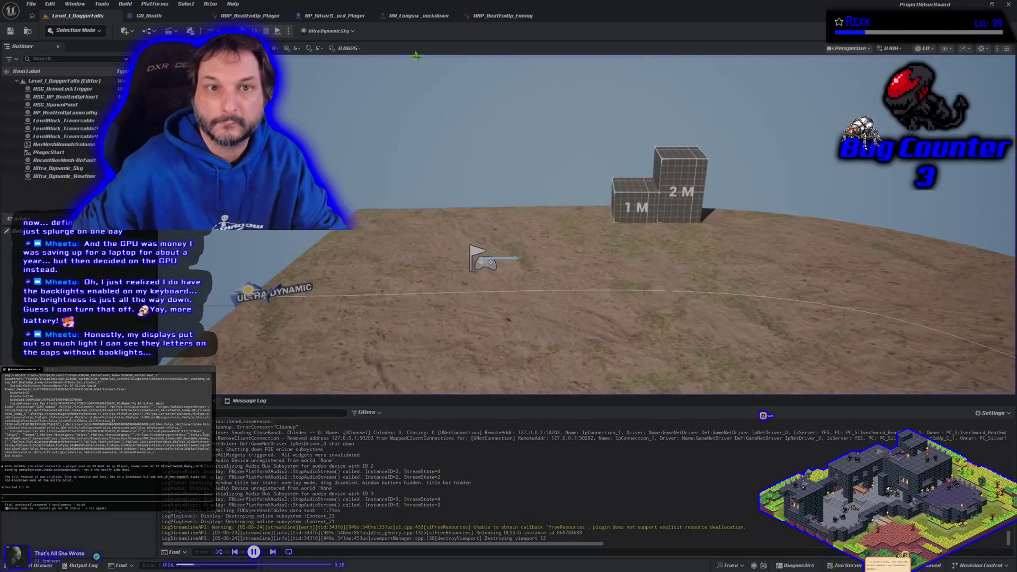
click(288, 31)
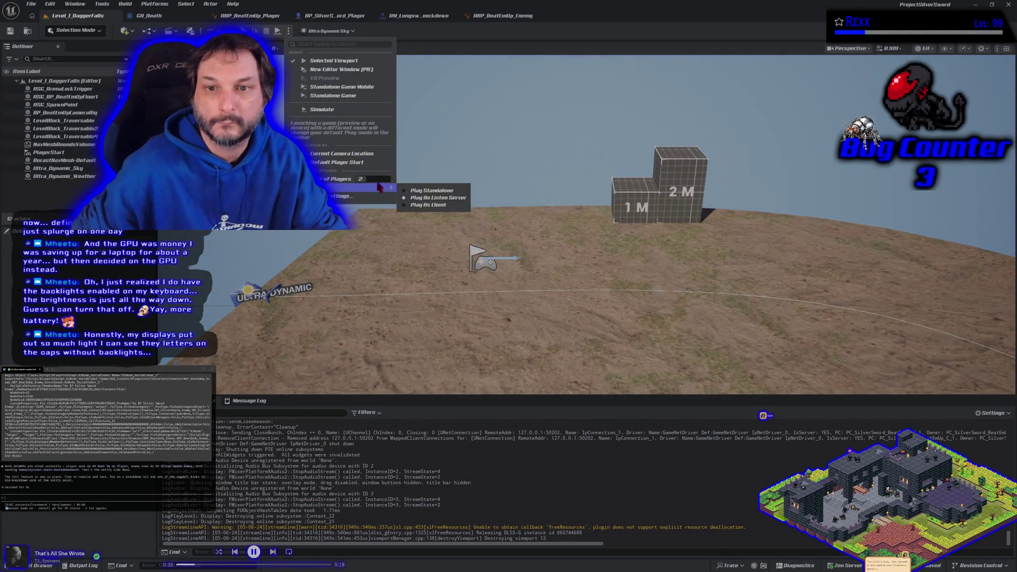
click(333, 61)
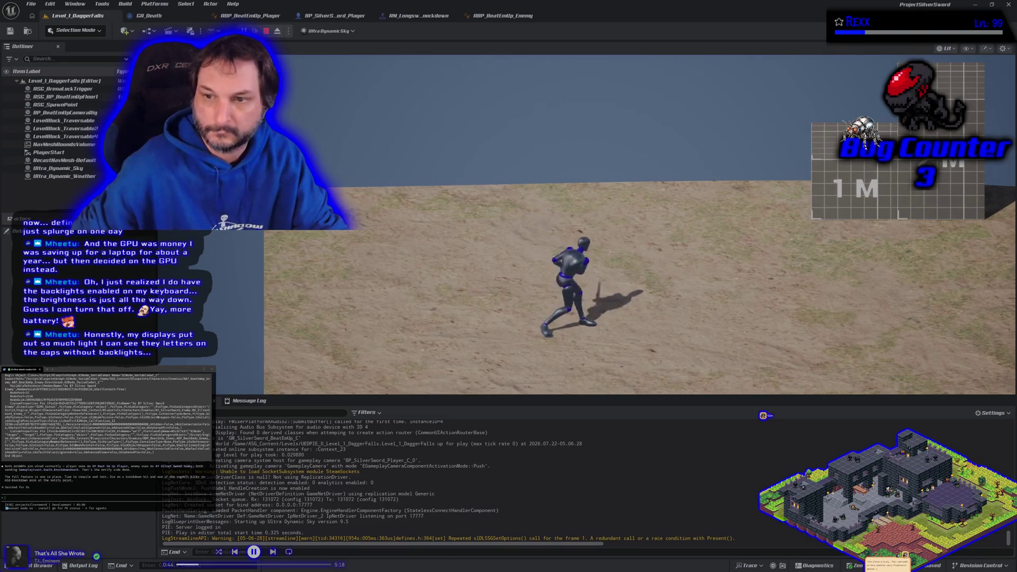
key(Escape)
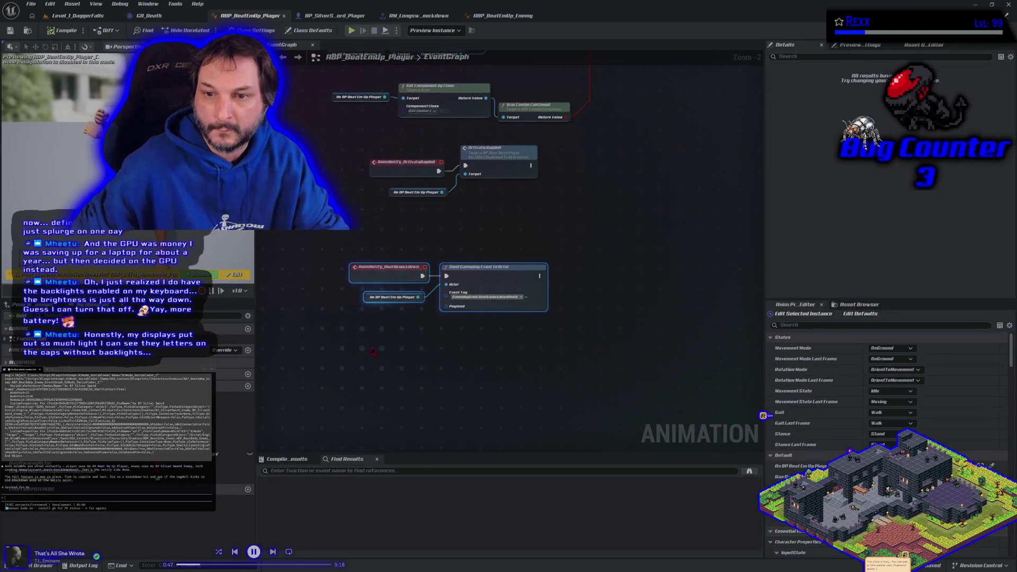
click(372, 351)
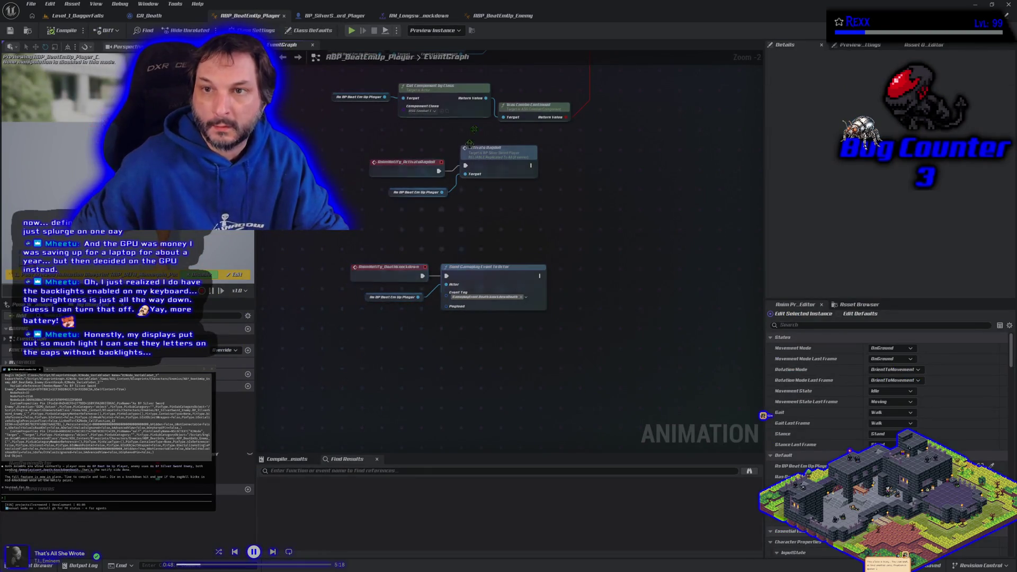
- Close the ABP_BeatEmUp_Enemy, ABP_BeatEmUp_Player and knockdown montage editor tabs
click(539, 15)
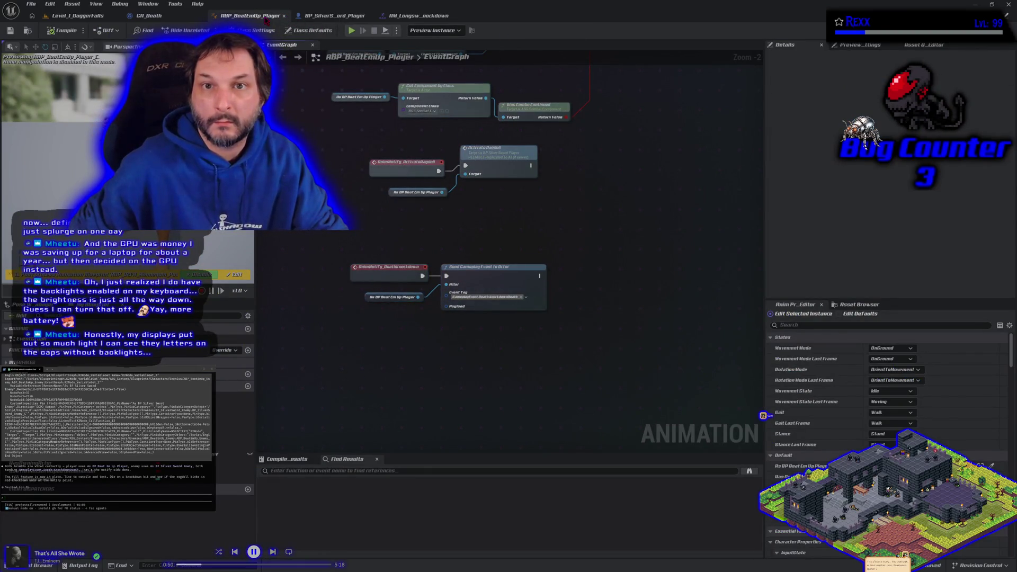
middle_click(266, 19)
click(335, 16)
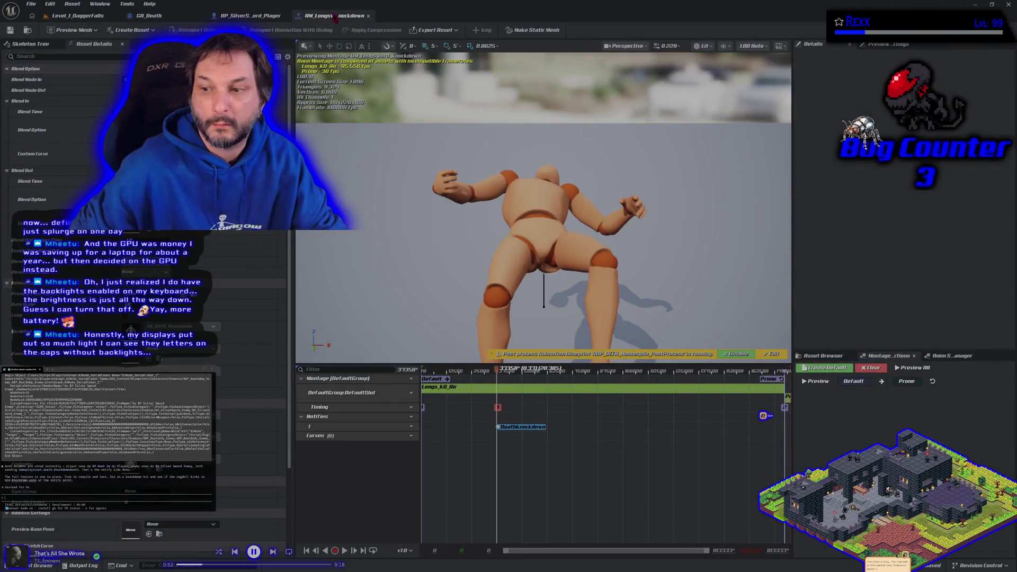
middle_click(335, 18)
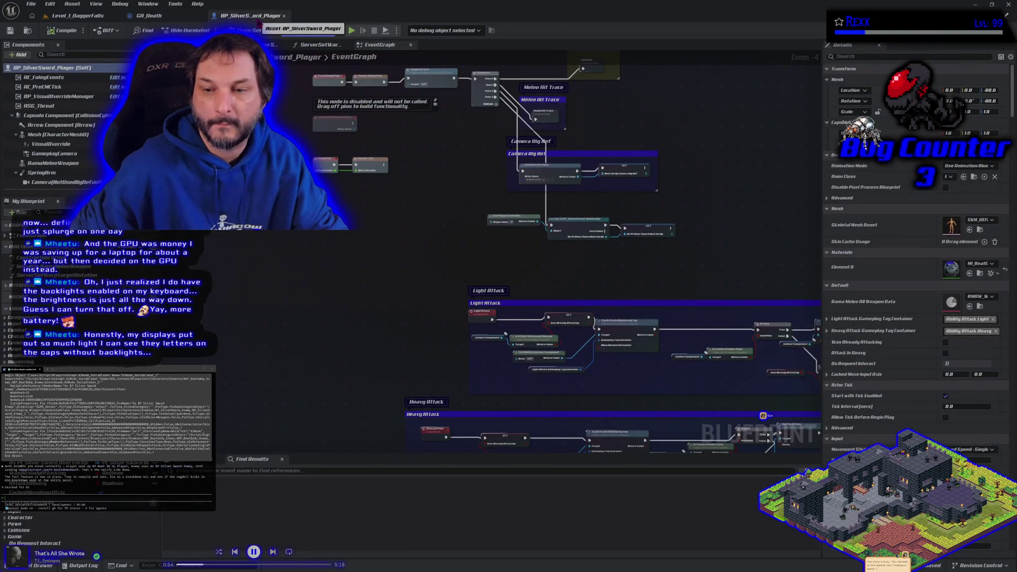
- Add a Keyboard 1 key event to the BP_SilverSword_Player event graph, leaving it unwired
right_click(265, 259)
text(key)
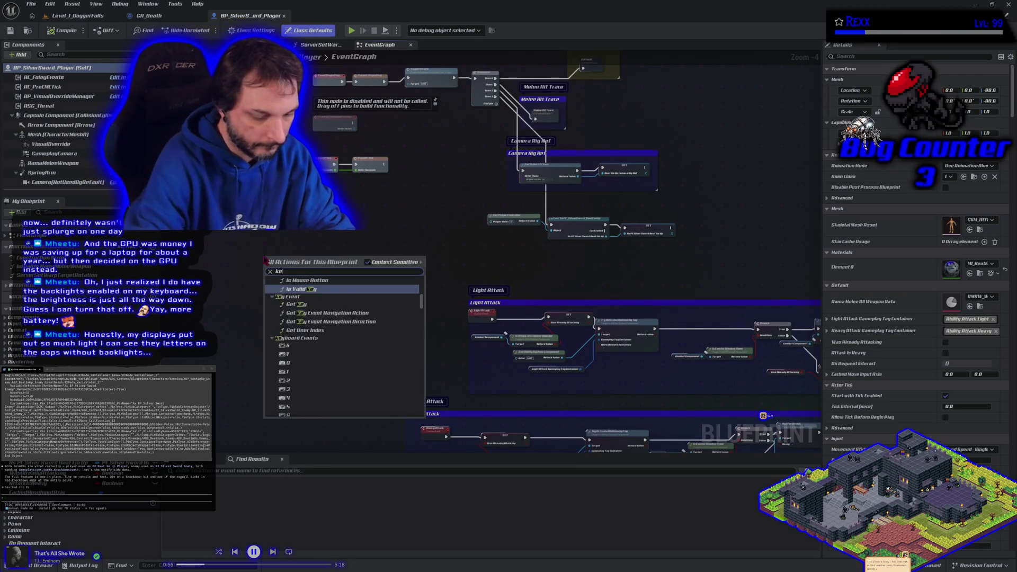
text(board 1)
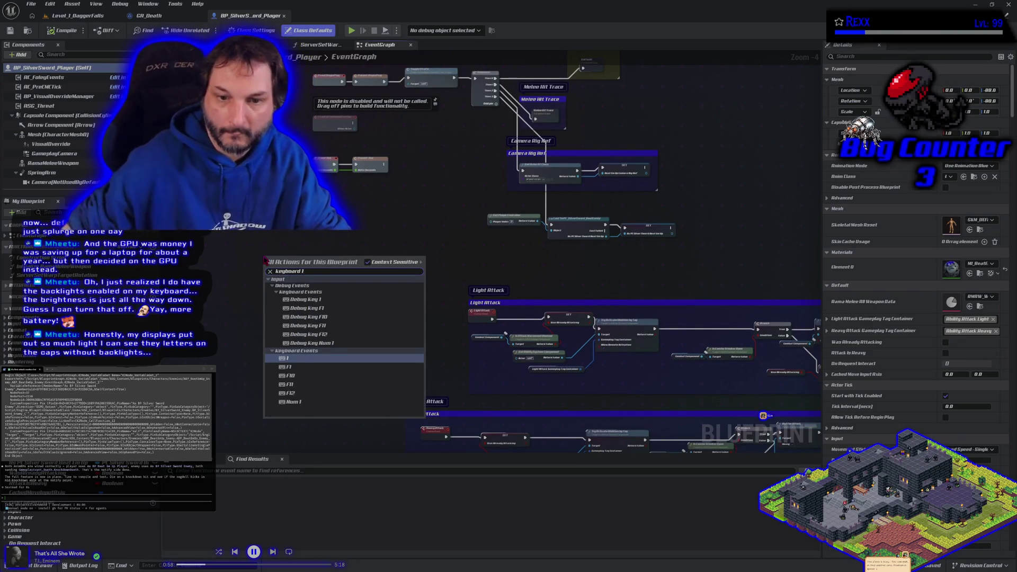
key(Return)
drag(278, 265, 298, 259)
click(256, 305)
click(257, 304)
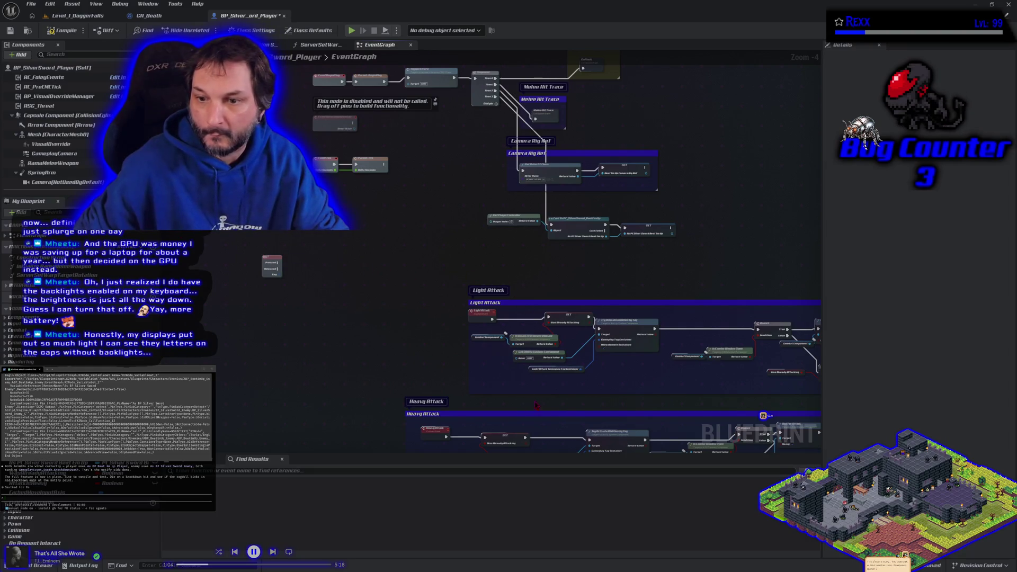
- Search for a knockdown action from the Combat Component pin and the graph's action list
click(483, 339)
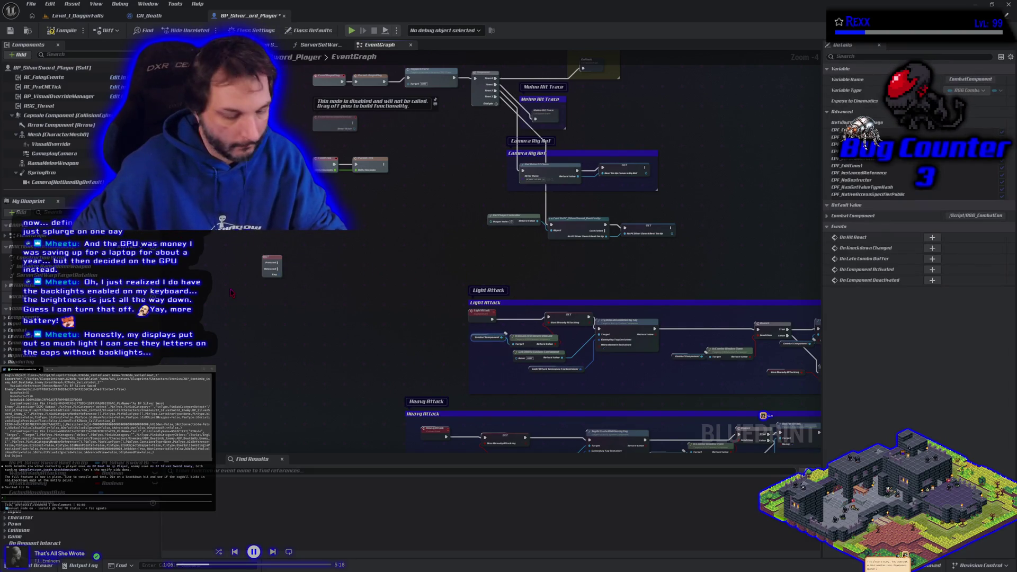
drag(264, 289, 289, 291)
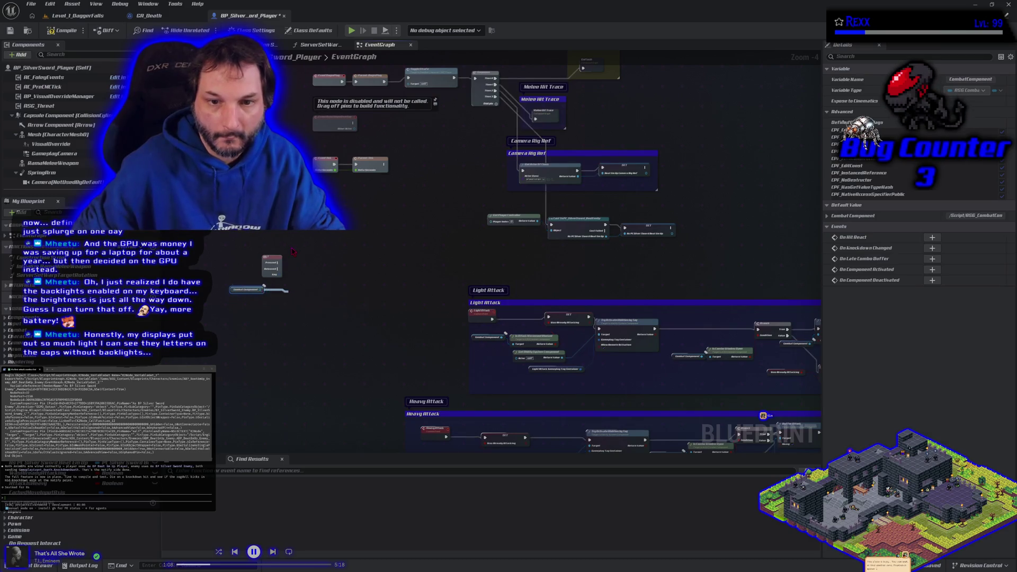
text(knockdown)
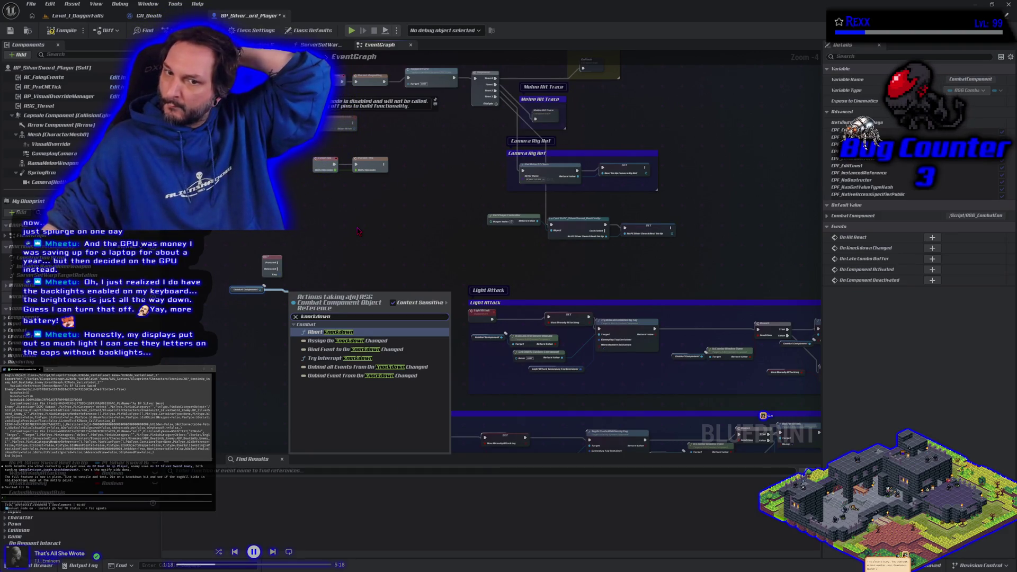
key(Escape)
right_click(343, 250)
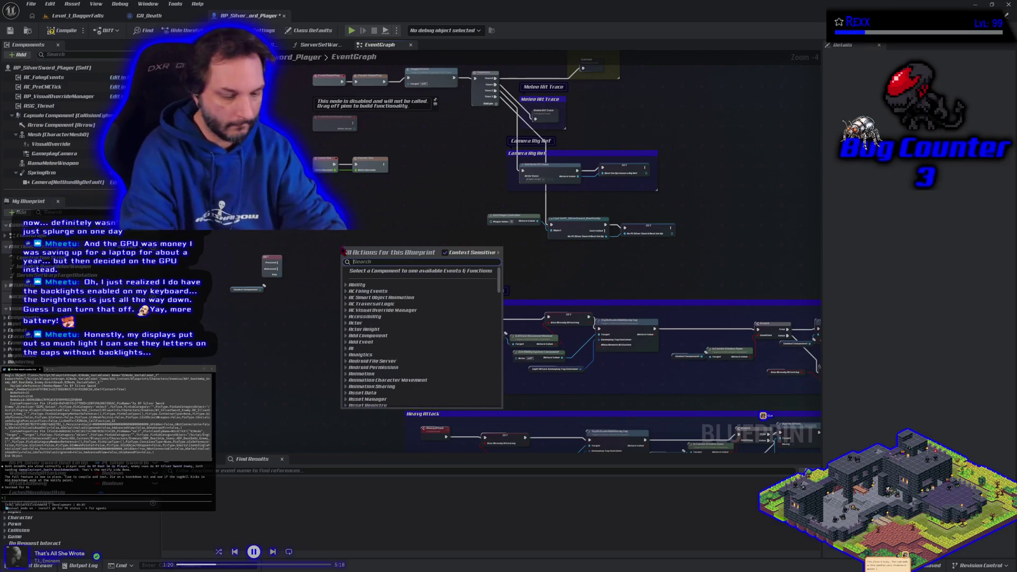
text(knock)
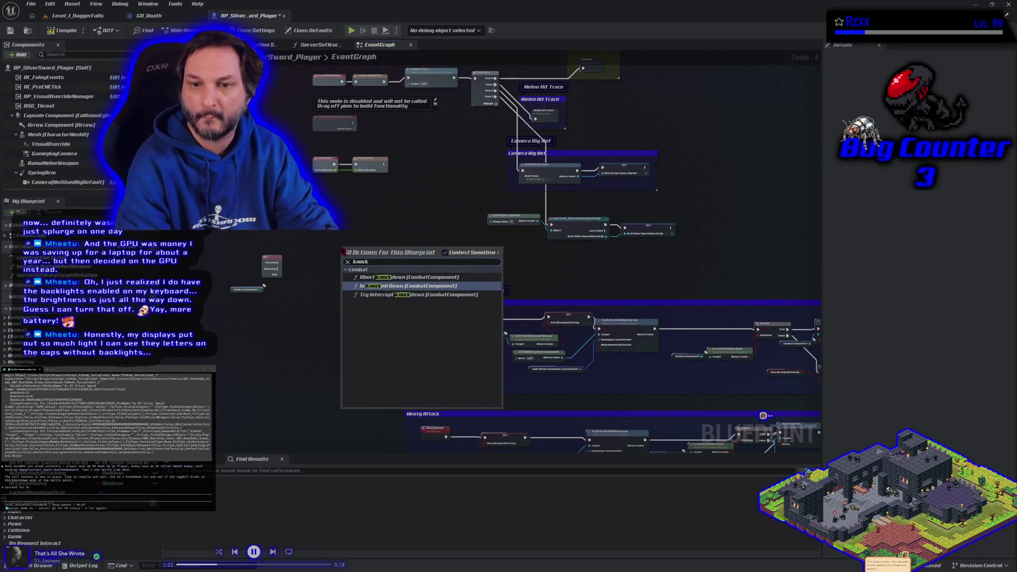
click(323, 240)
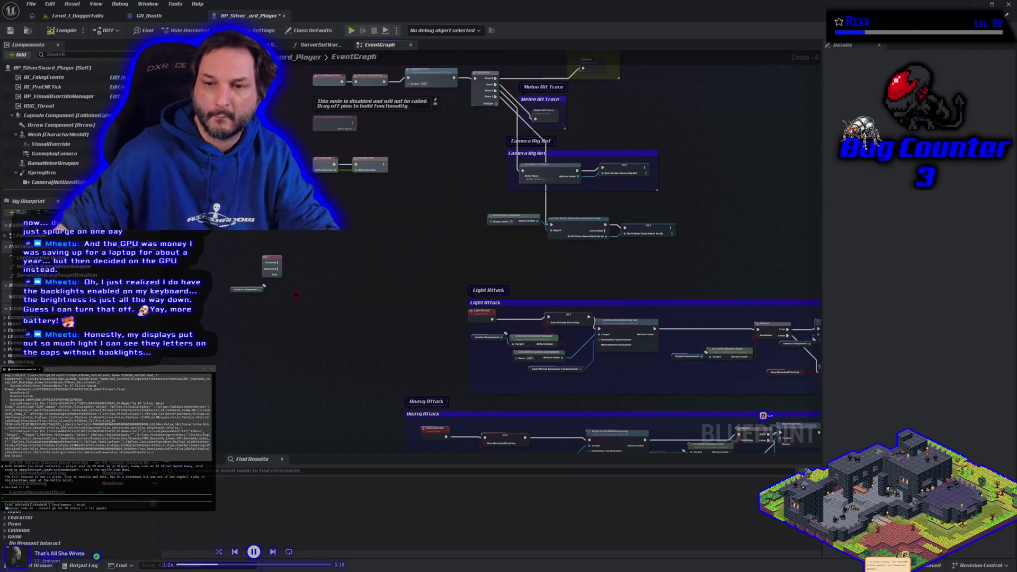
- Search 'knockdown' again with Context Sensitive turned off, then close the menu
right_click(296, 295)
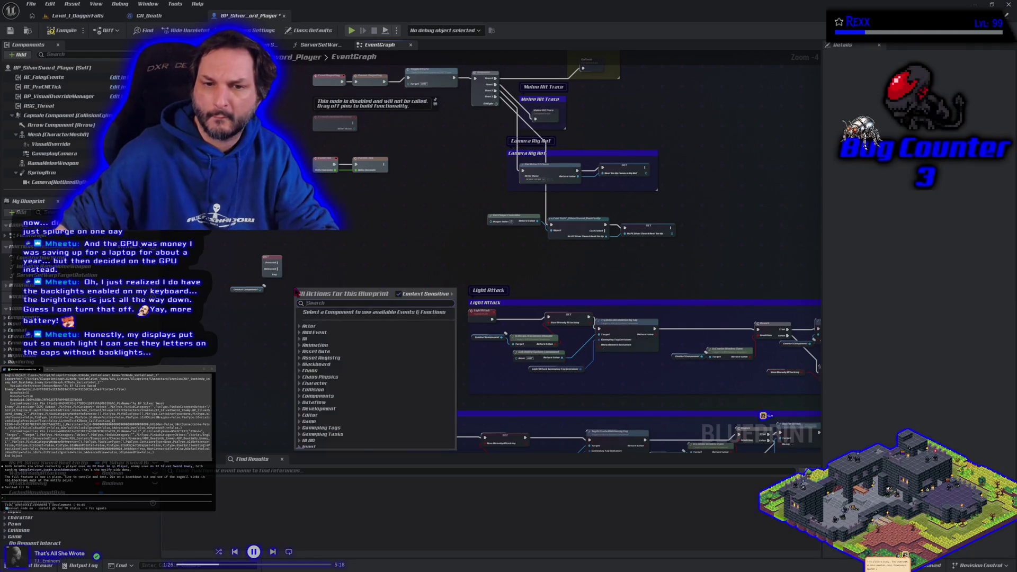
click(429, 294)
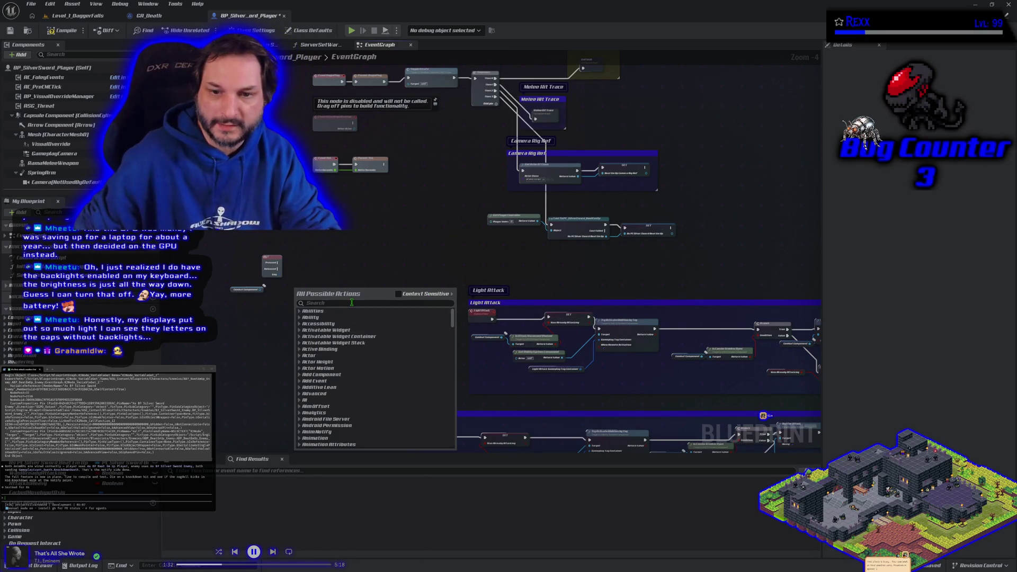
text(knoc)
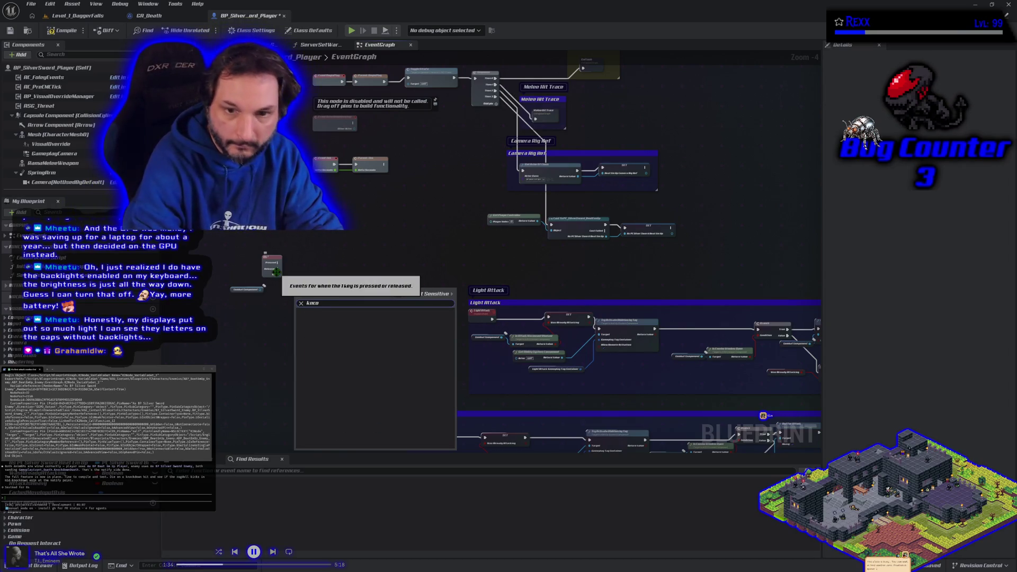
text(kdown)
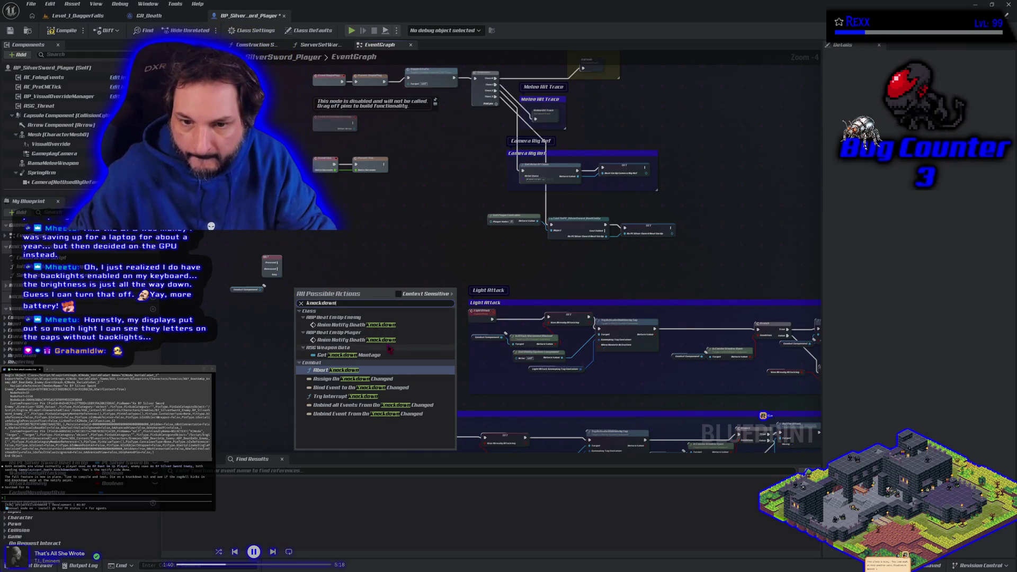
click(392, 271)
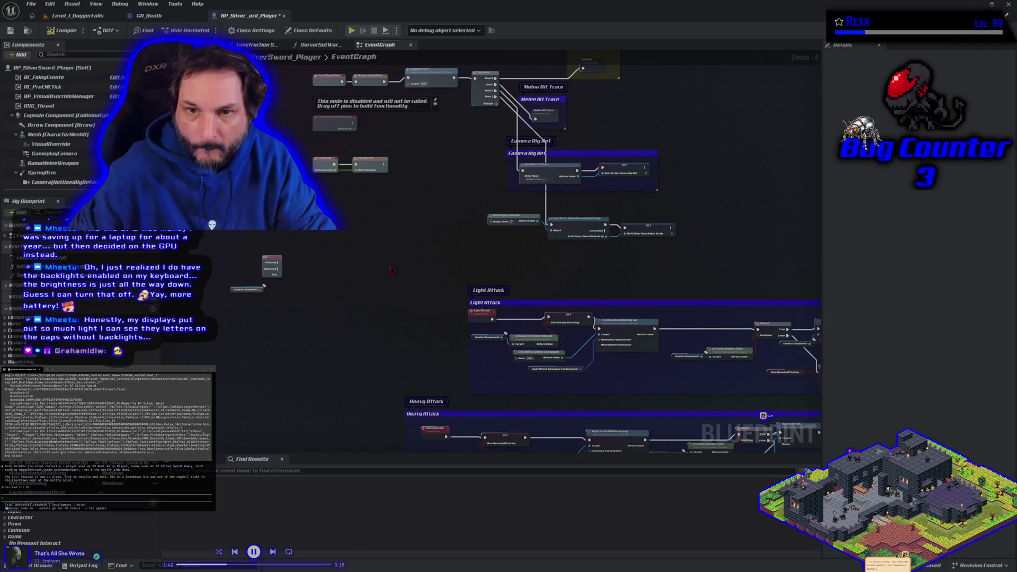
scroll(393, 271, up, 2)
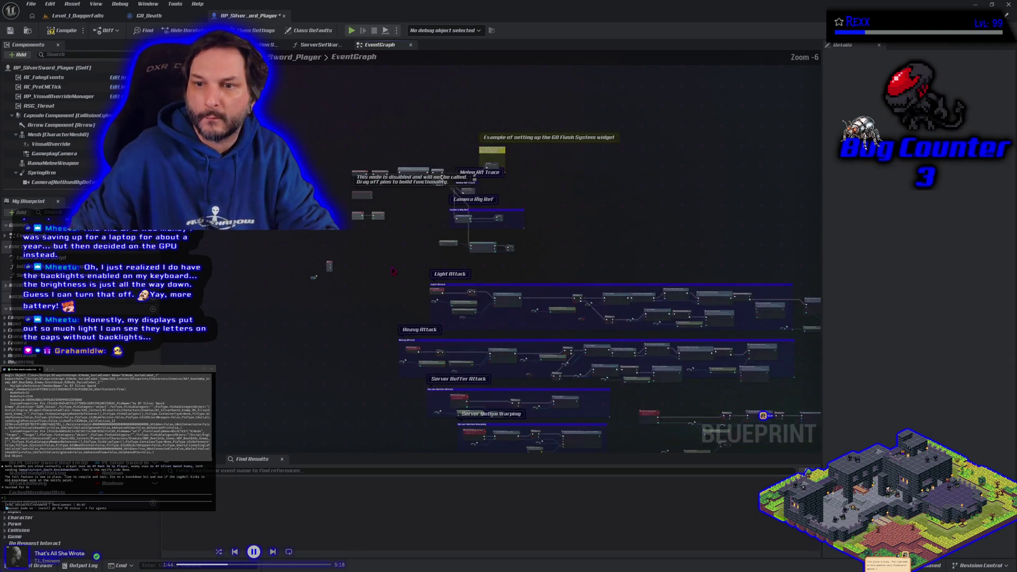
- Add a Try Interrupt Knockdown call on the Combat Component, then switch to Level_1_DaggerFalls
mouse_move(406, 322)
mouse_down()
mouse_move(340, 269)
mouse_move(352, 250)
mouse_move(624, 334)
mouse_up()
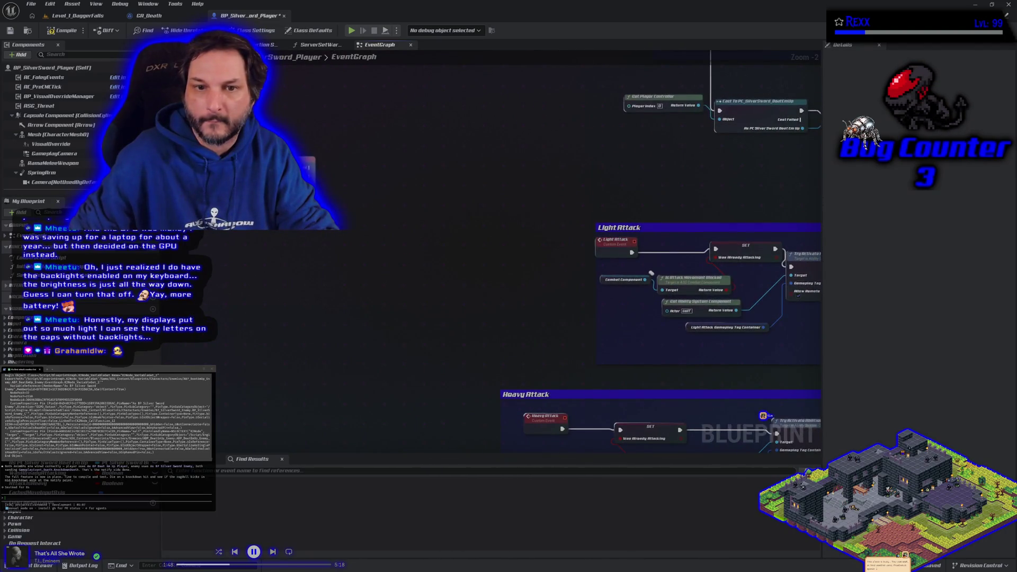
drag(645, 279, 317, 217)
text(Knock)
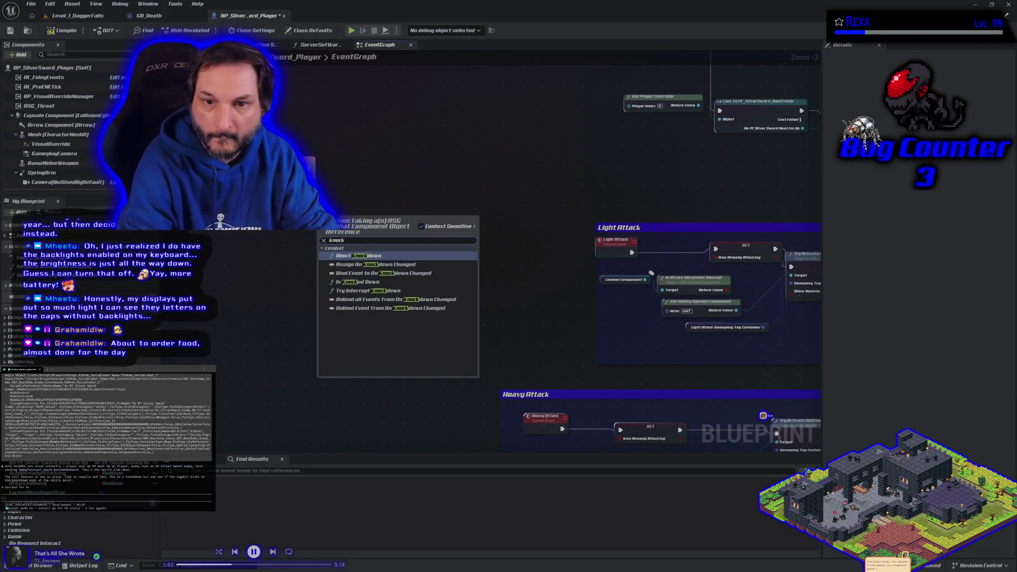
click(361, 289)
mouse_move(352, 239)
mouse_down()
mouse_move(385, 179)
mouse_move(312, 167)
mouse_up()
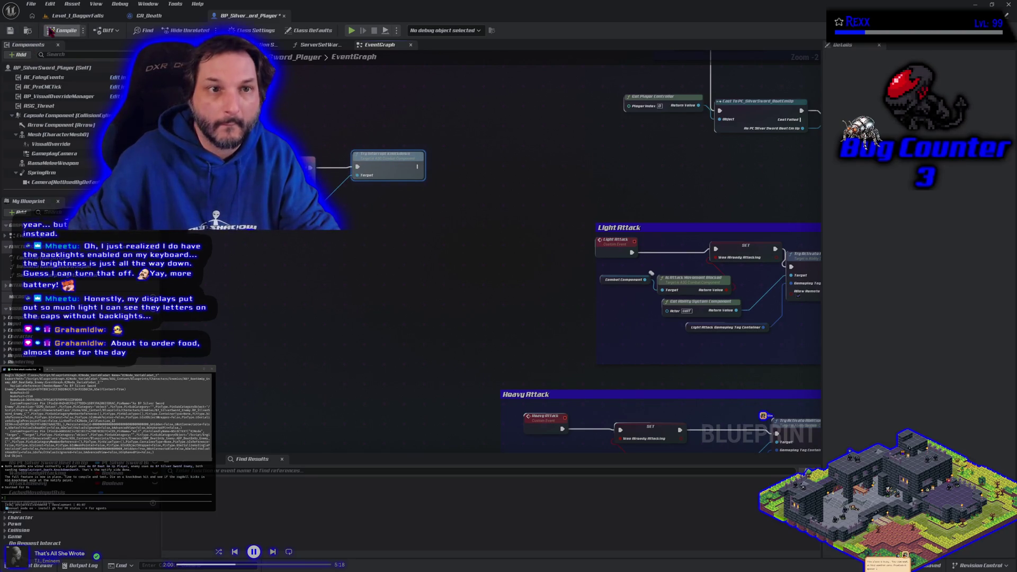
click(77, 16)
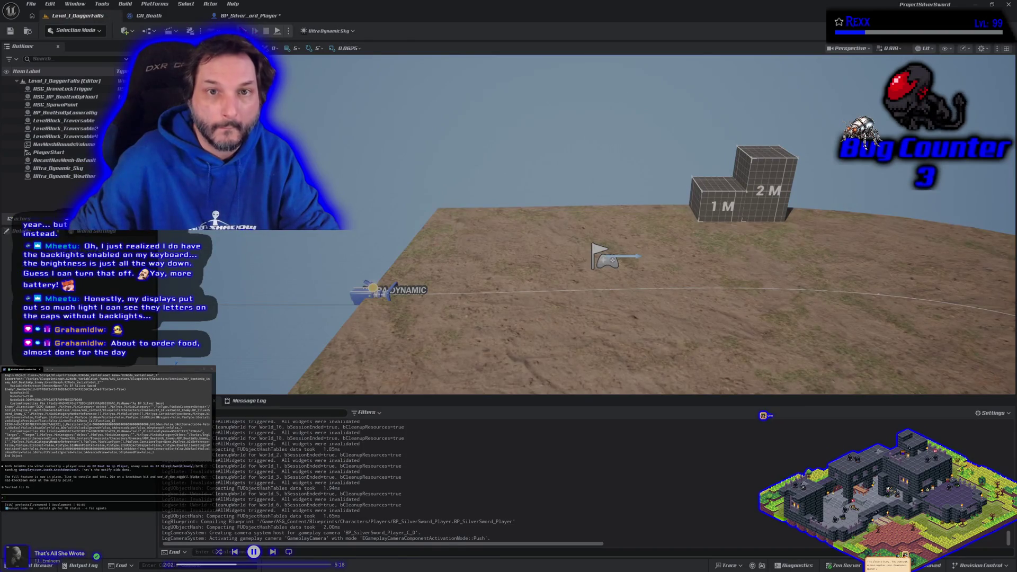
- Run a quick play test, then return to the BP_SilverSword_Player event graph
key(alt+p)
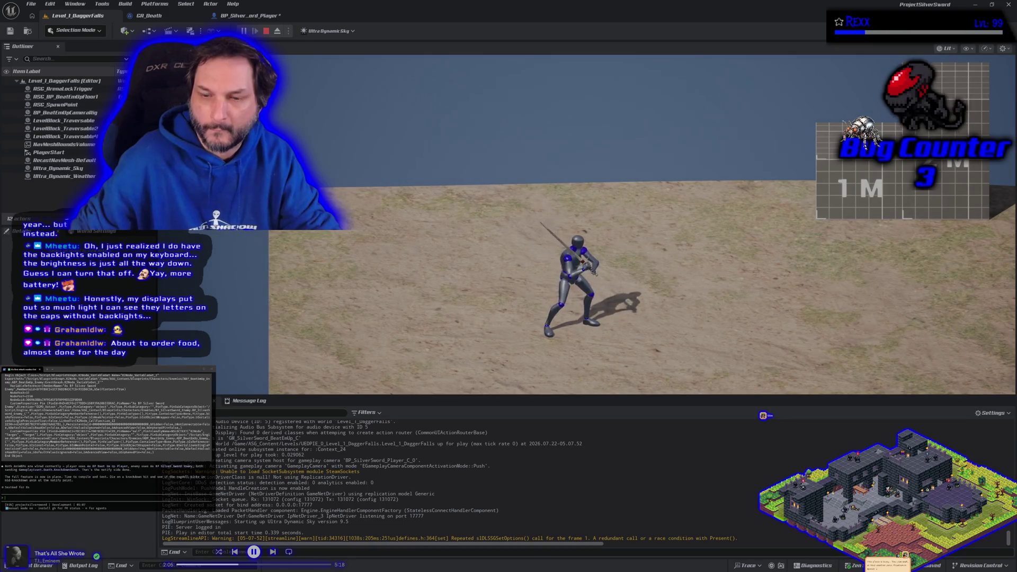
key(Escape)
click(249, 16)
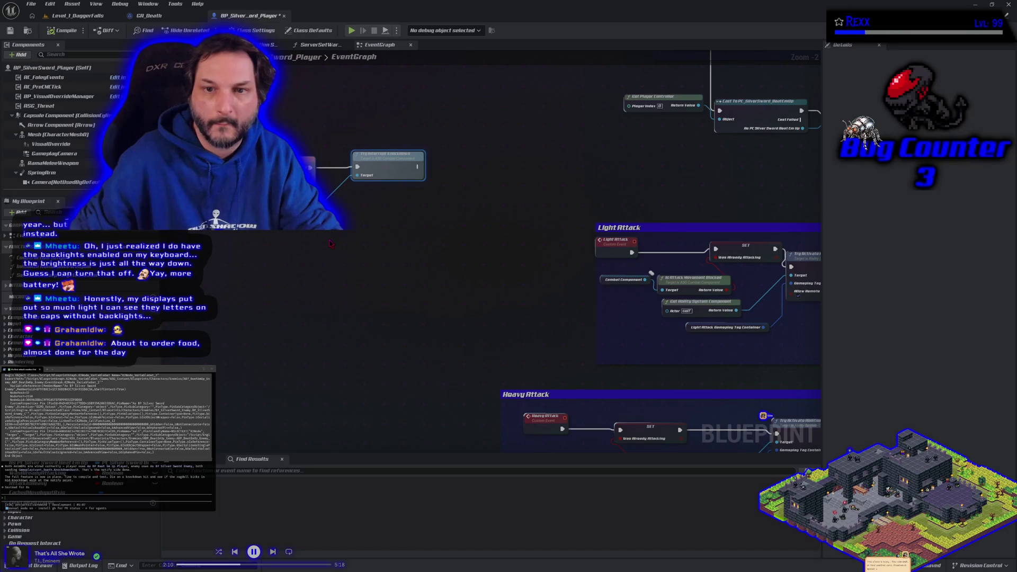
scroll(260, 297, down, 2)
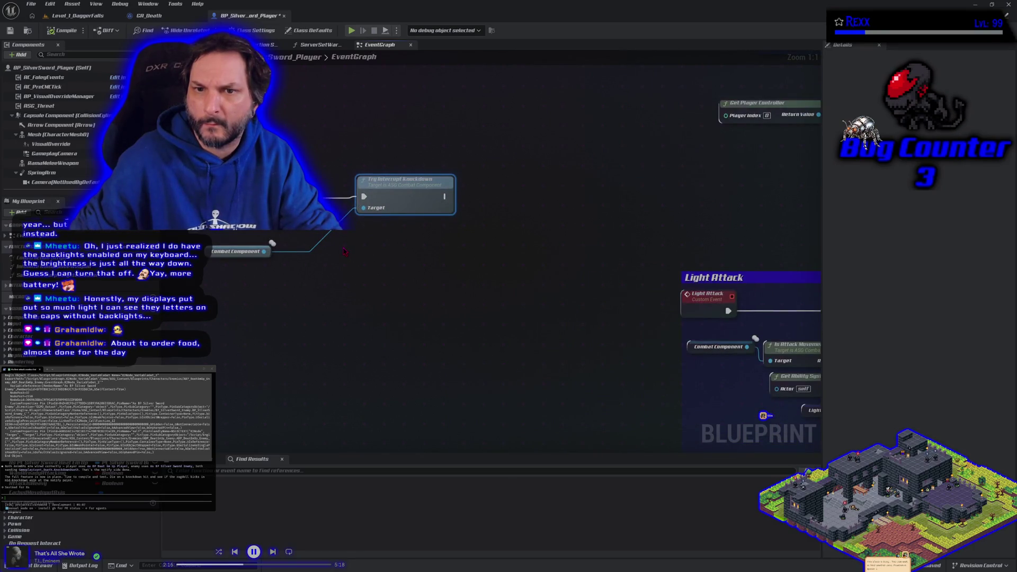
scroll(344, 251, down, 3)
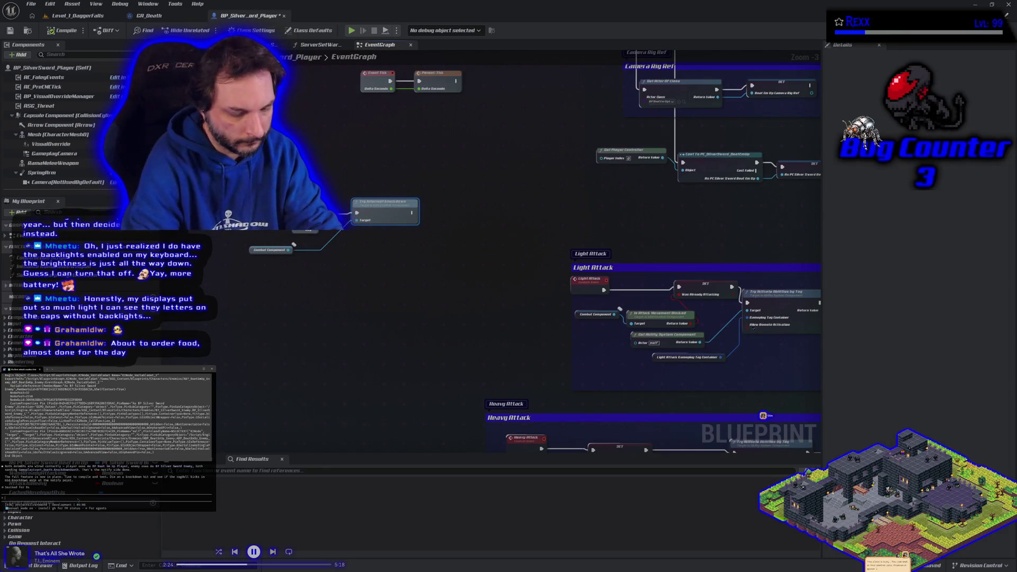
- Ask what the debug knockdown key does about getting up, then select Try Interrupt Knockdown
text(what)
text(ll to force a knockdown on debug)
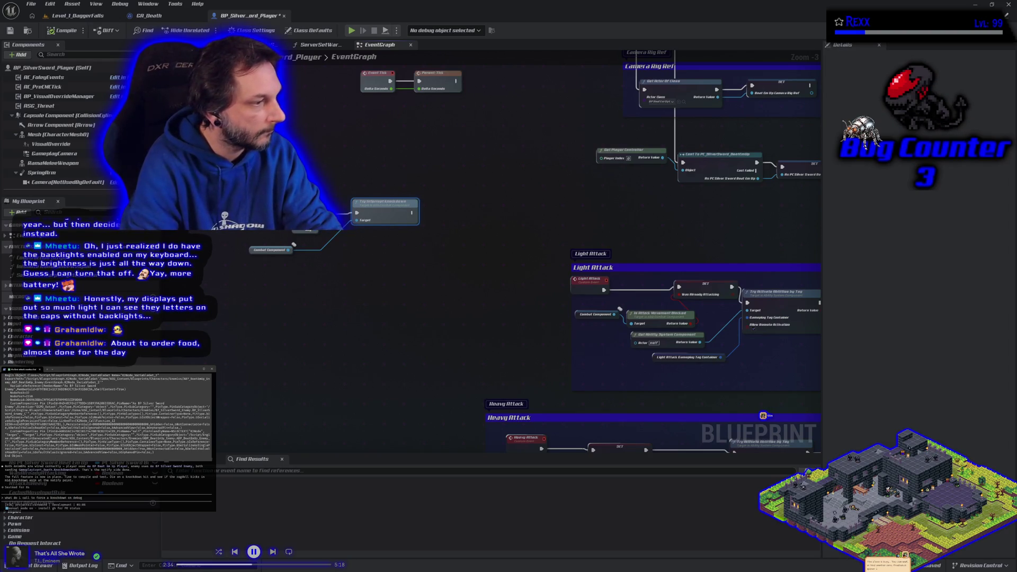
text(ey)
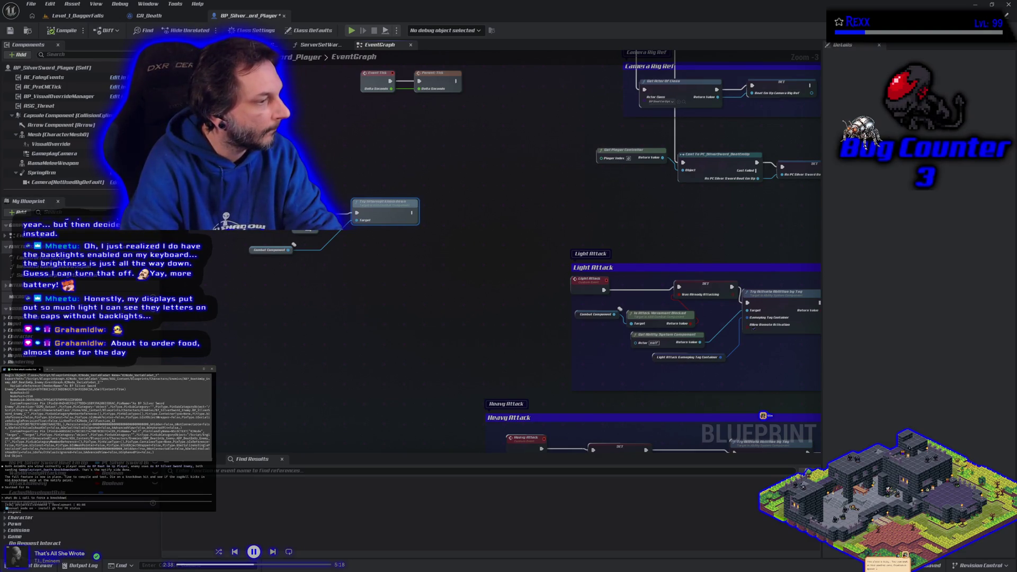
text(tting up a debug ke)
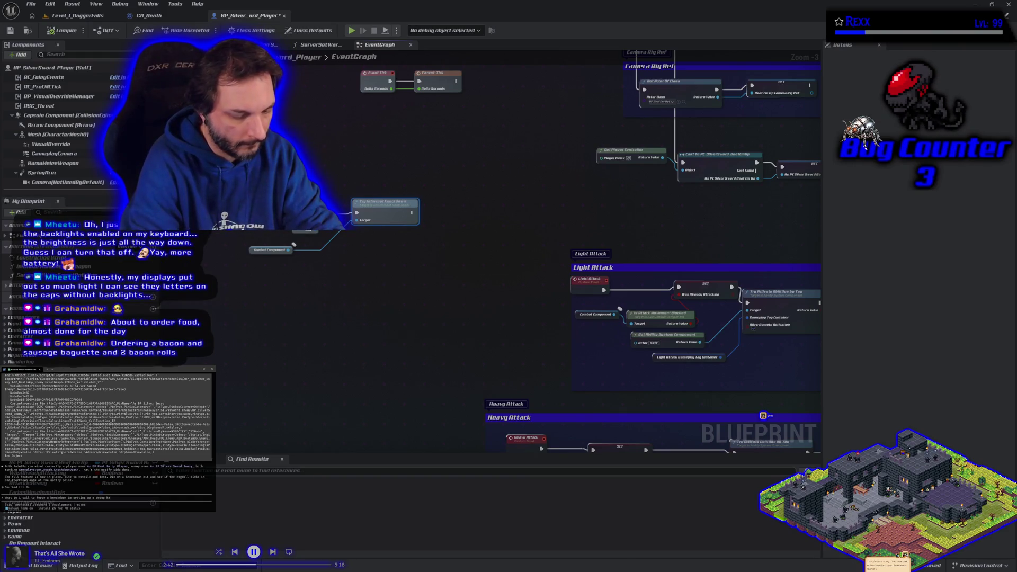
key(Return)
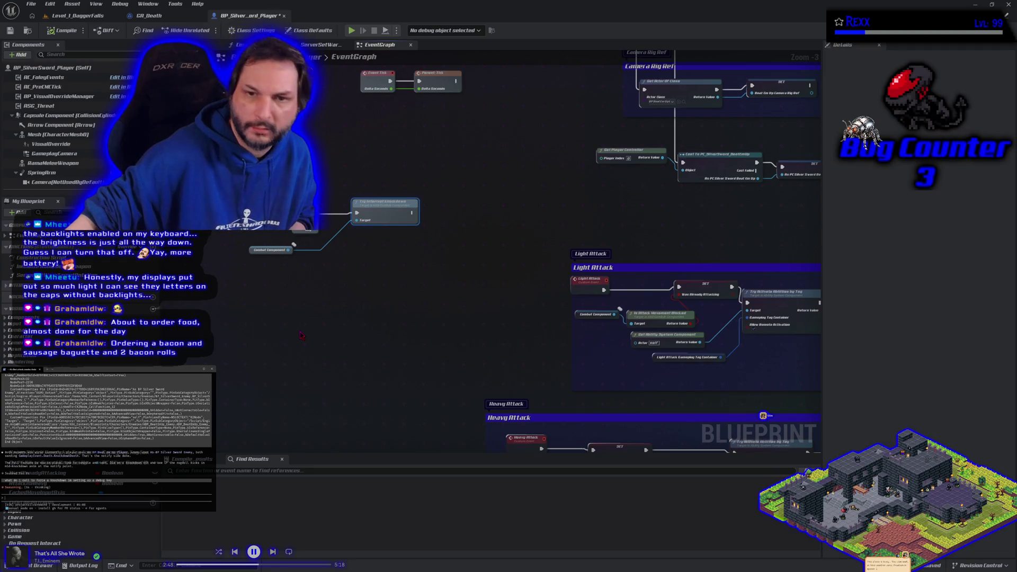
drag(358, 259, 333, 310)
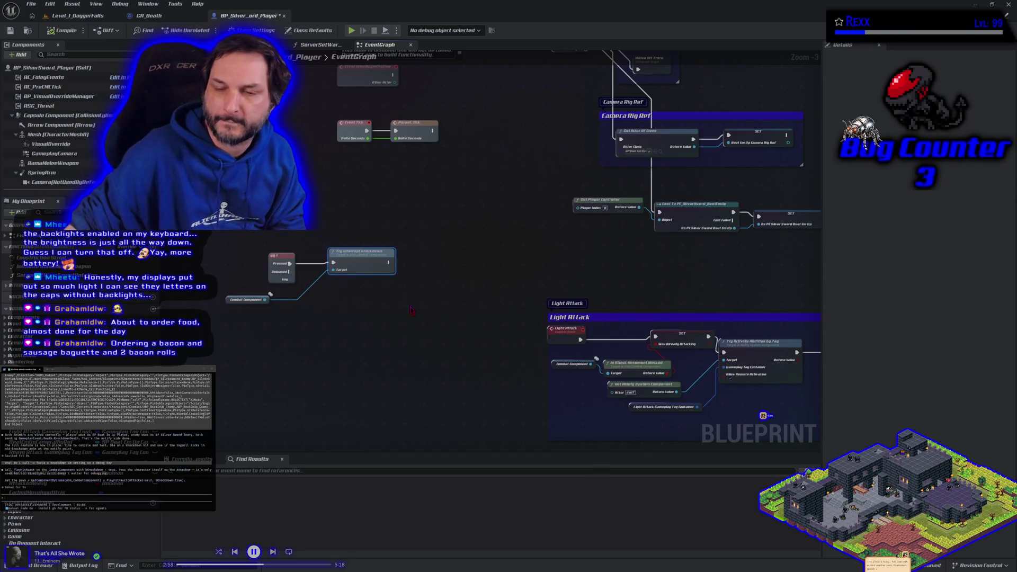
scroll(358, 287, up, 3)
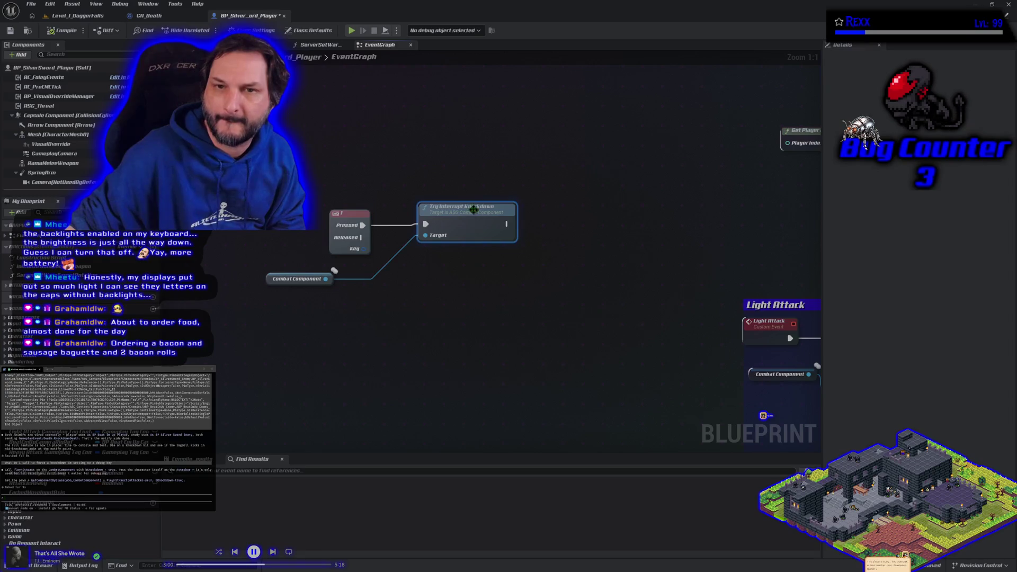
click(461, 320)
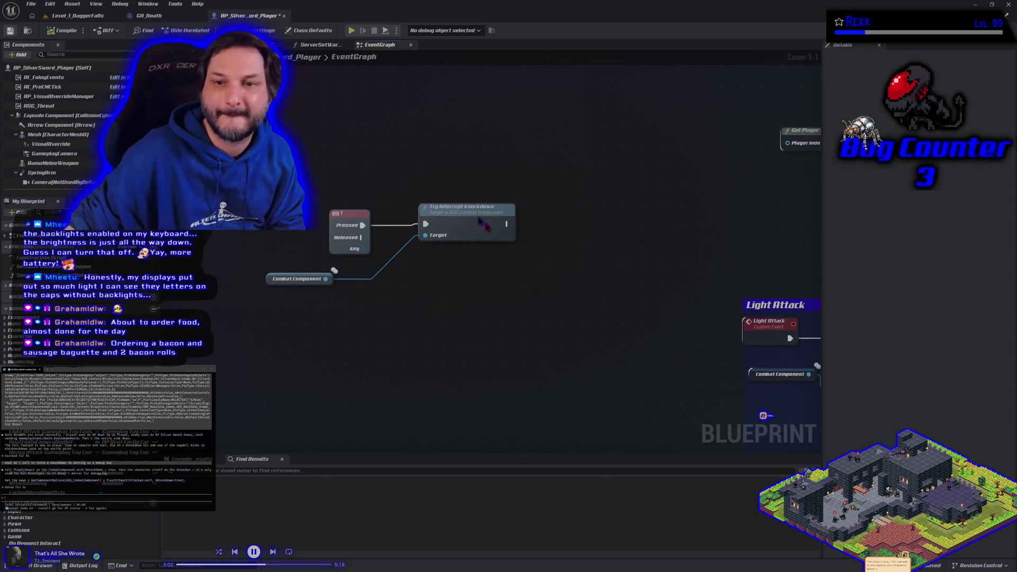
click(499, 229)
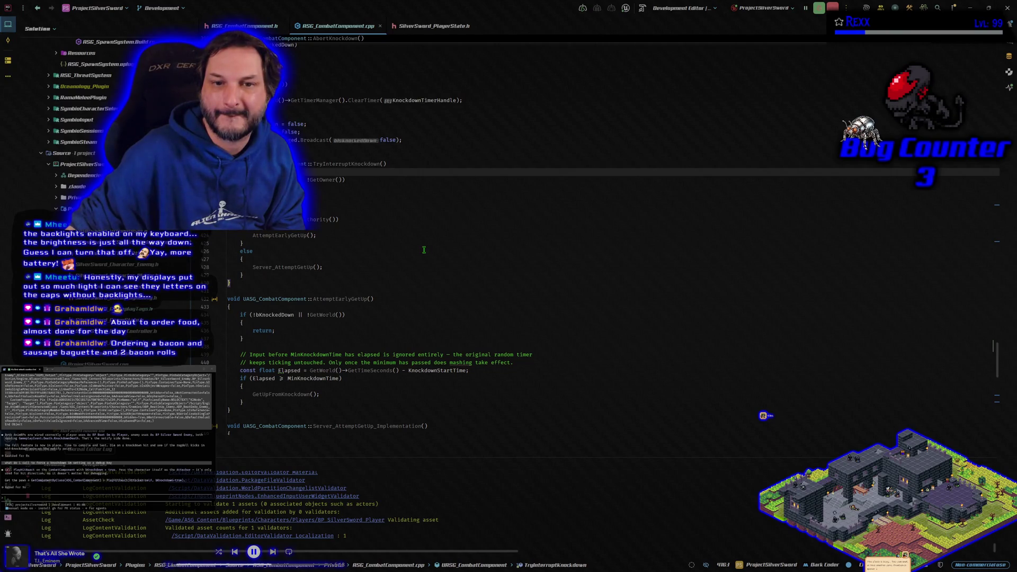
- Scroll up through RSG_CombatComponent.cpp from TryInterruptKnockdown to PlayHitReact, then return to Unreal
scroll(424, 249, up, 8)
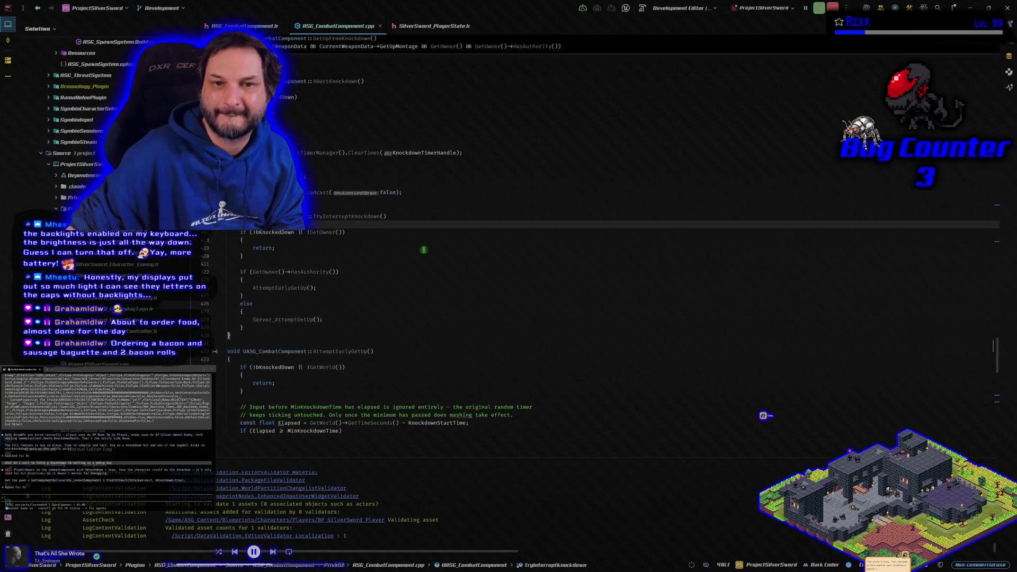
scroll(424, 250, up, 7)
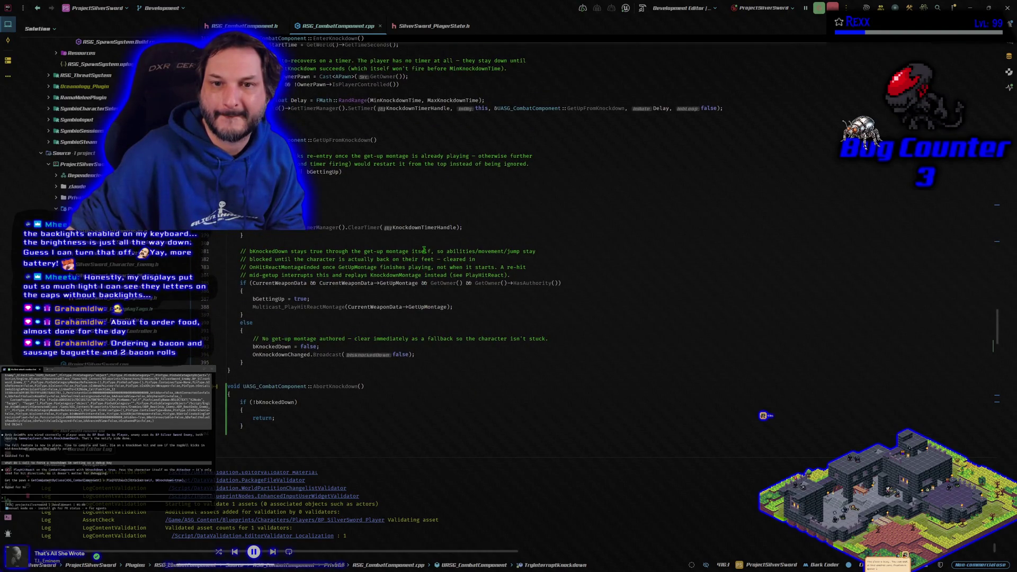
scroll(424, 249, up, 7)
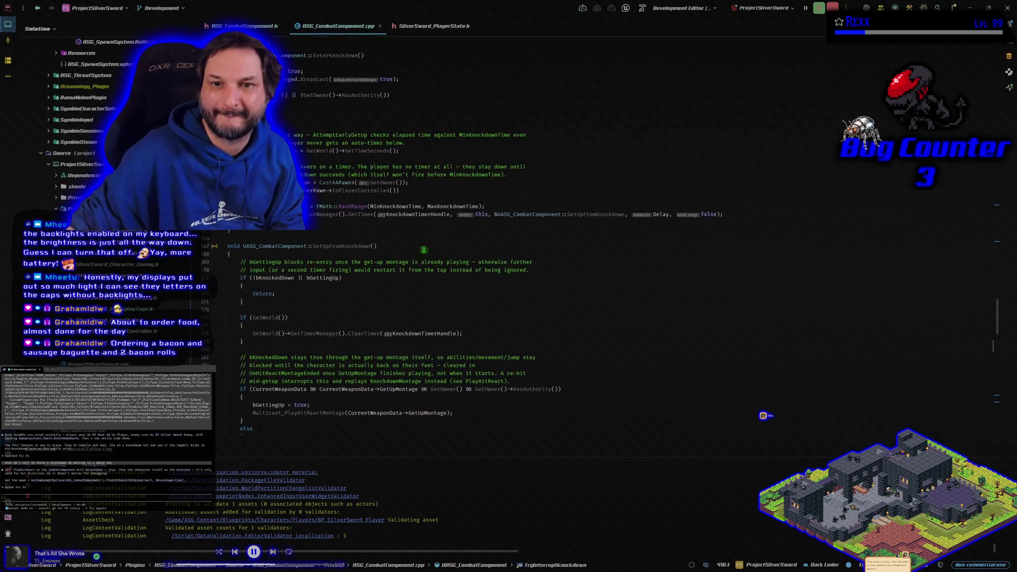
scroll(424, 249, up, 4)
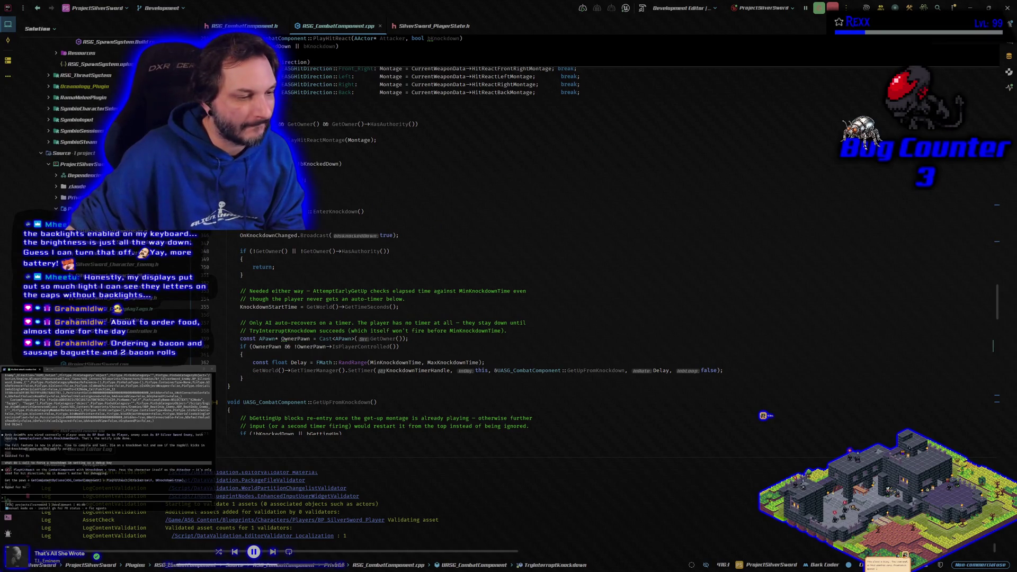
key(alt+Tab)
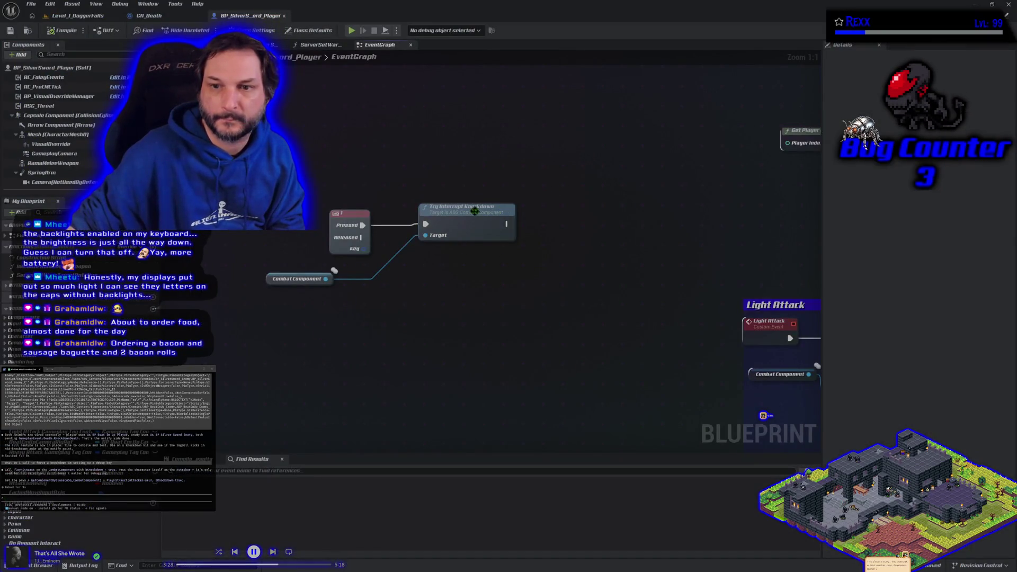
- Delete the Try Interrupt Knockdown node and browse the Combat Component's available actions
key(Delete)
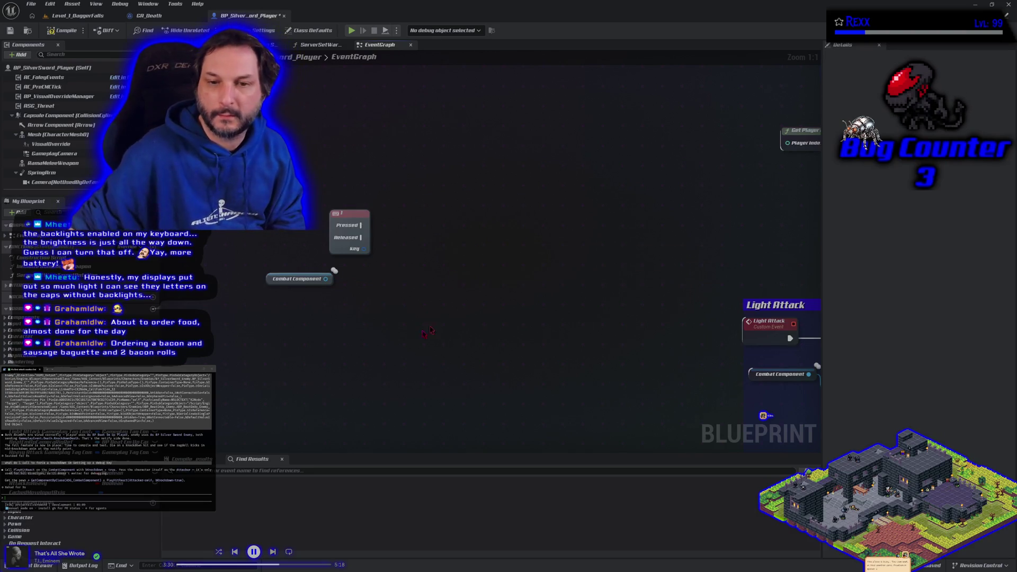
mouse_move(325, 279)
mouse_down()
mouse_move(389, 293)
mouse_move(376, 286)
mouse_up()
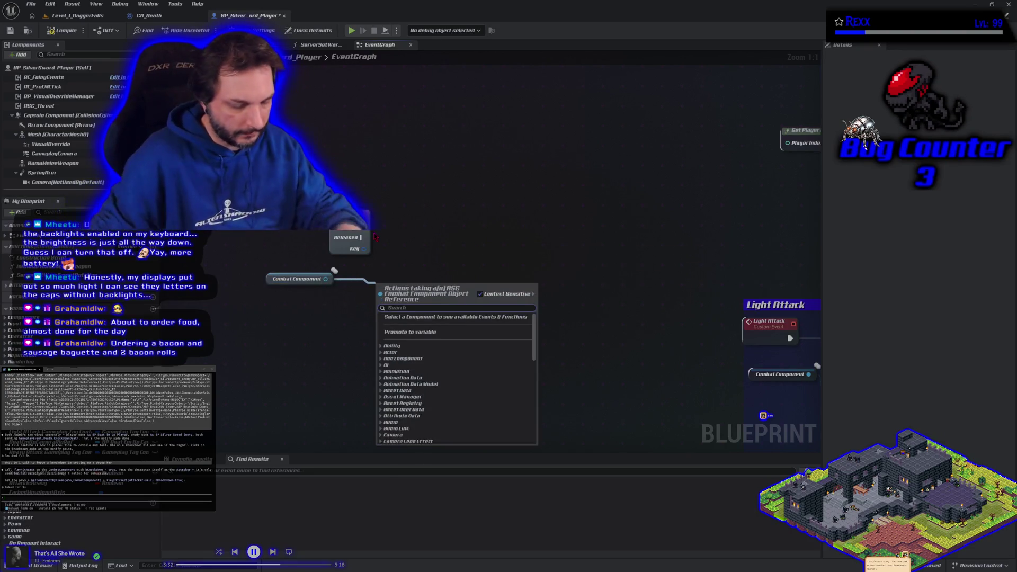
text(enter)
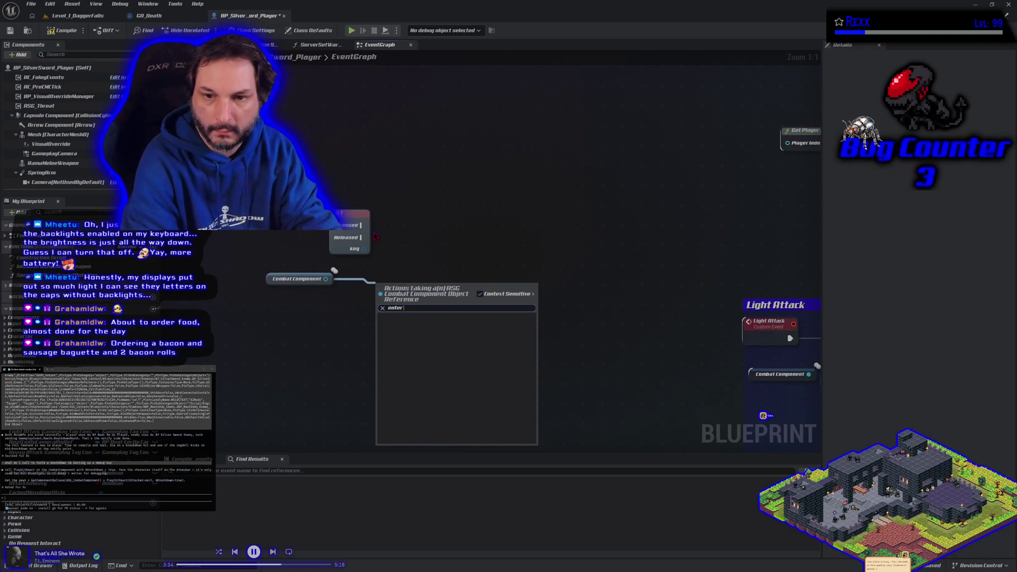
key(BackSpace)
key(BackSpace)
key(BackSpace)
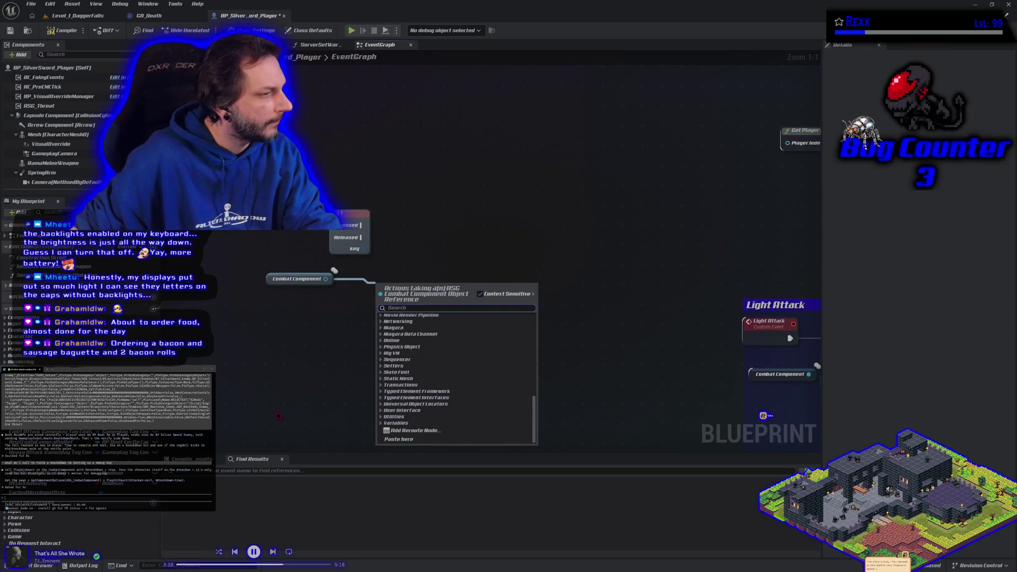
click(309, 360)
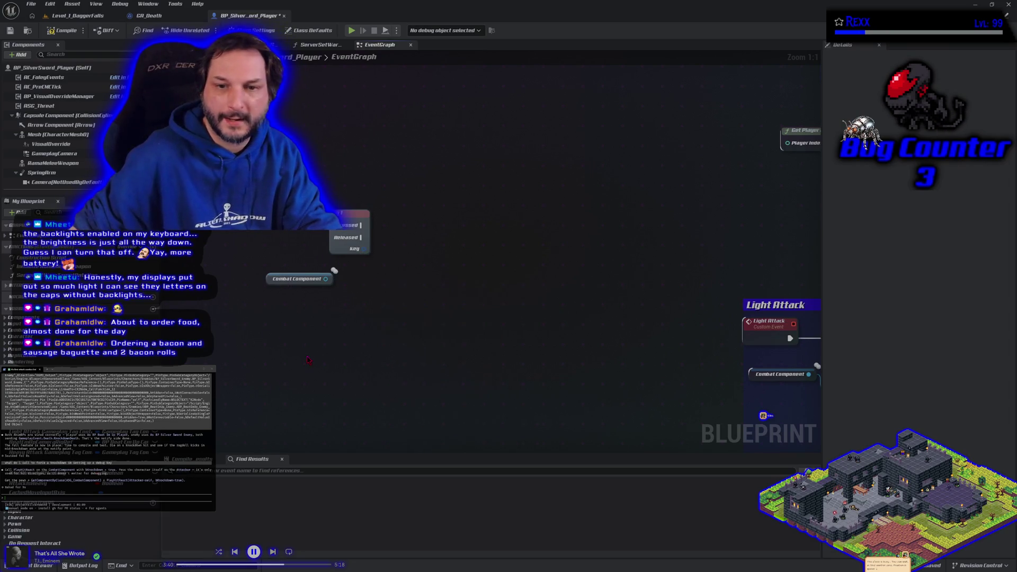
- Add a Play Hit React call with Knockdown ticked, driven by the Keyboard 1 Pressed pin
drag(326, 279, 369, 294)
text(hit react)
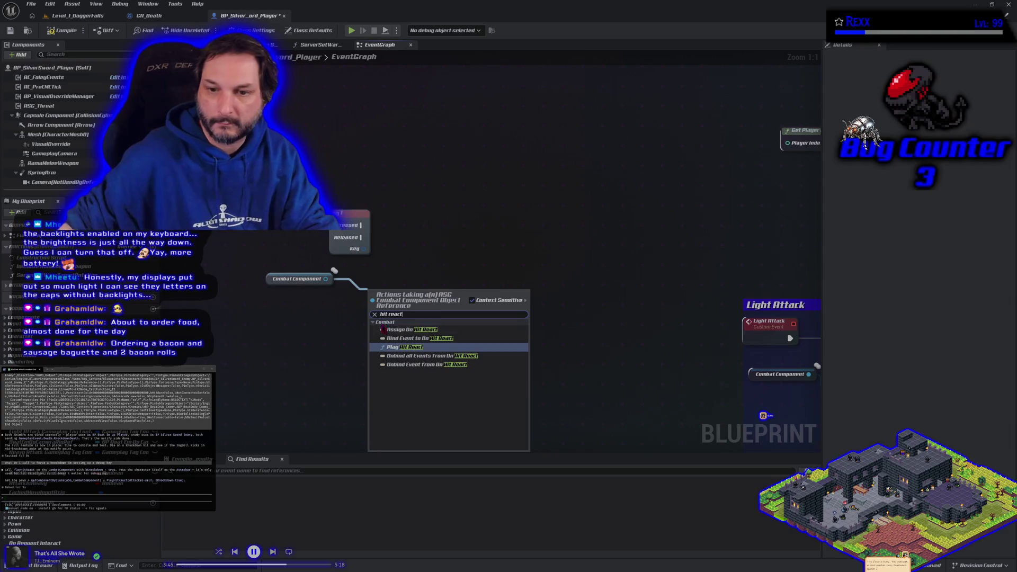
click(399, 347)
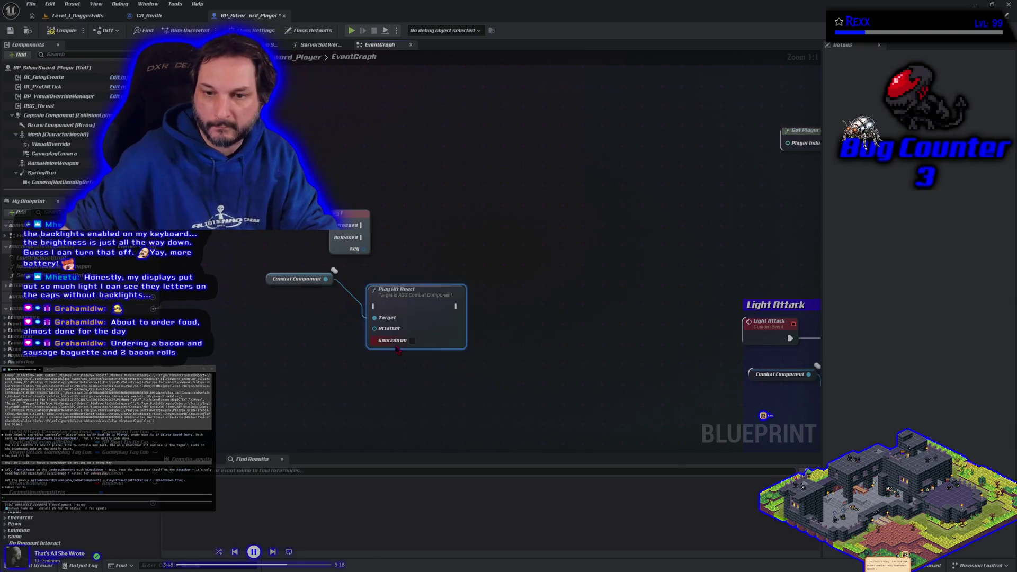
click(413, 341)
drag(424, 310, 463, 221)
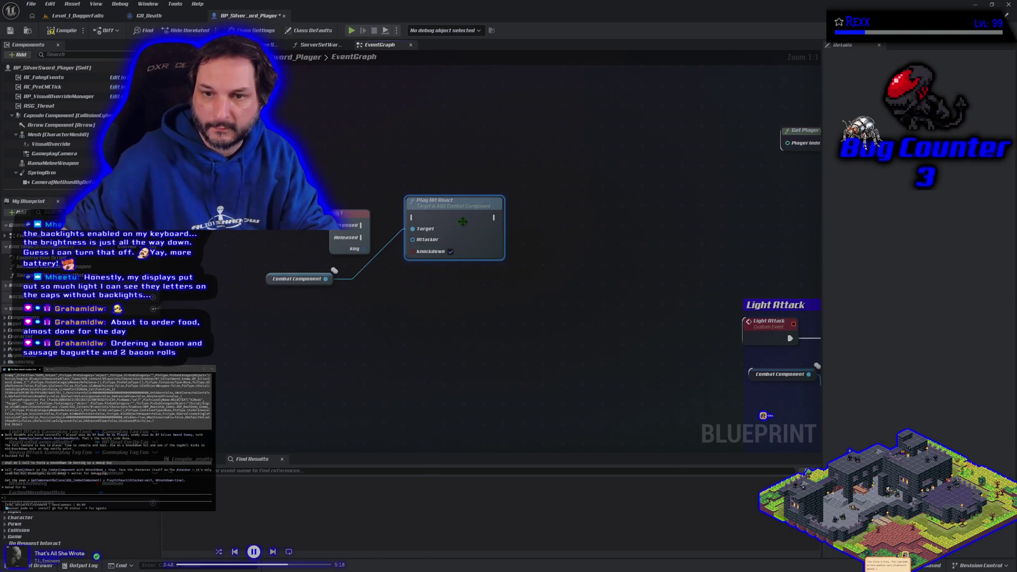
drag(374, 227, 413, 217)
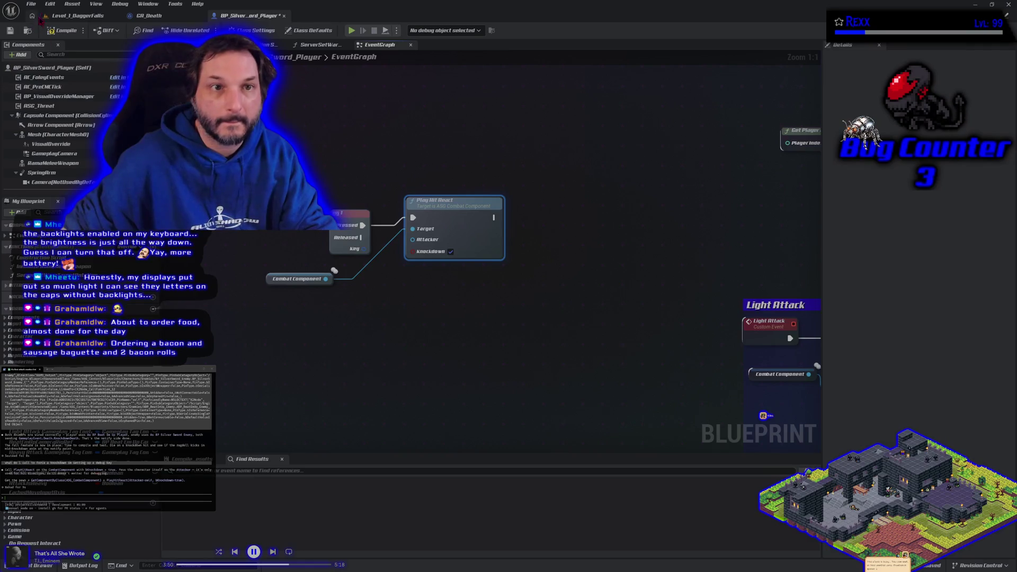
- Compile and save the player blueprint, then play Level_1_DaggerFalls to test the knockdown
click(50, 32)
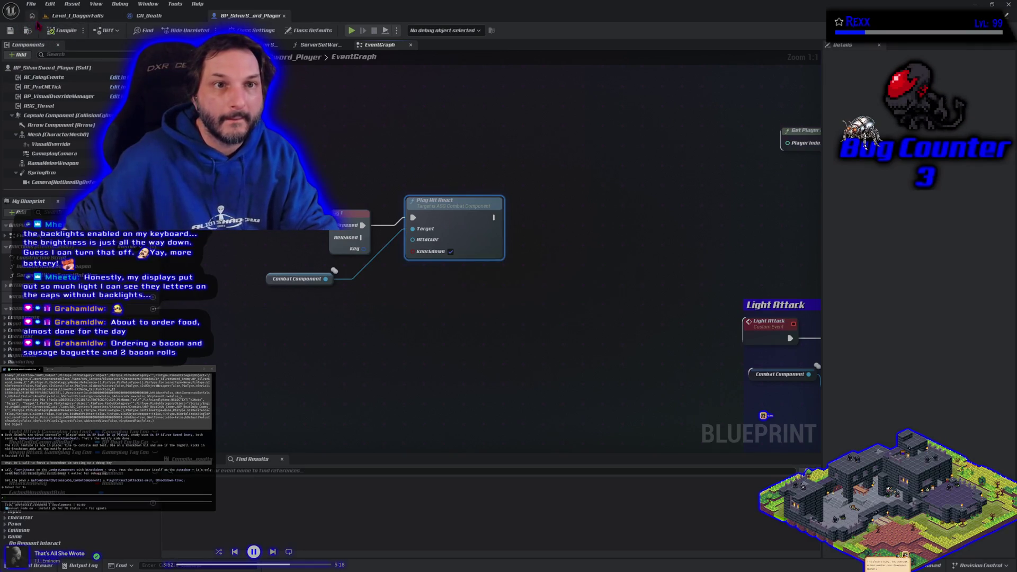
click(77, 16)
key(alt+p)
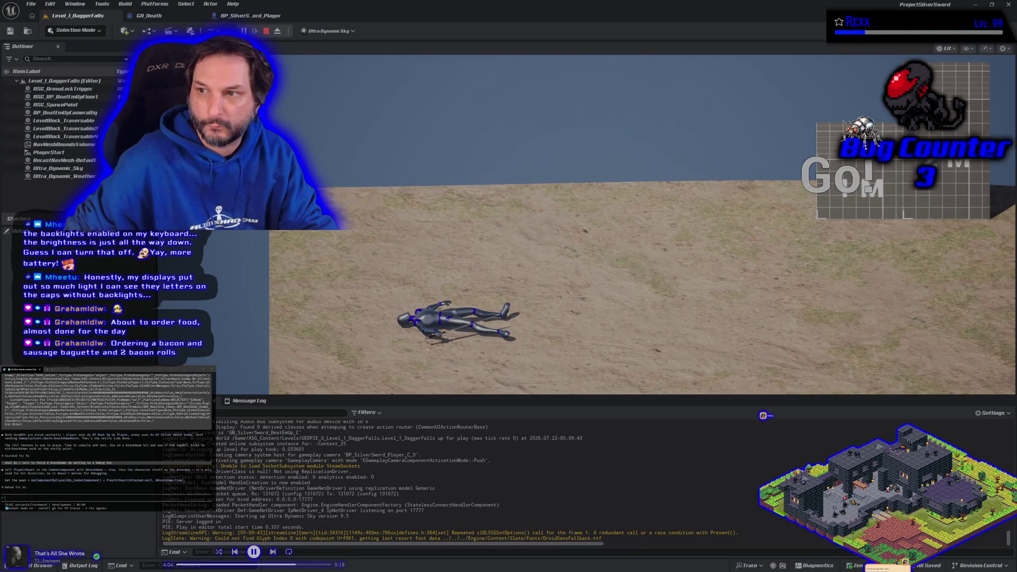
- Trigger the debug knockdown in play, glance at the combat code in Rider, replay, then stop
key(alt+Tab)
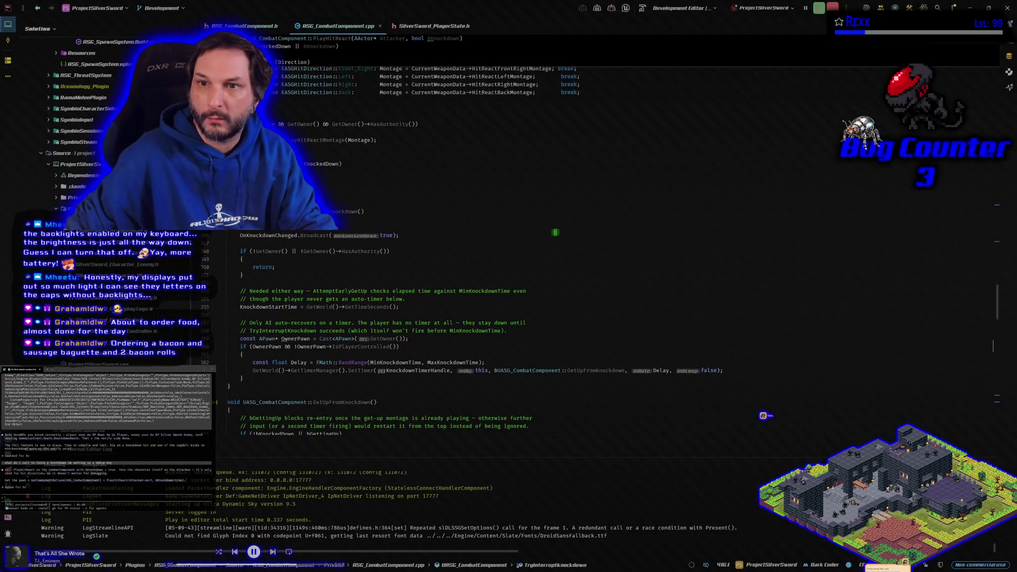
key(alt+Tab)
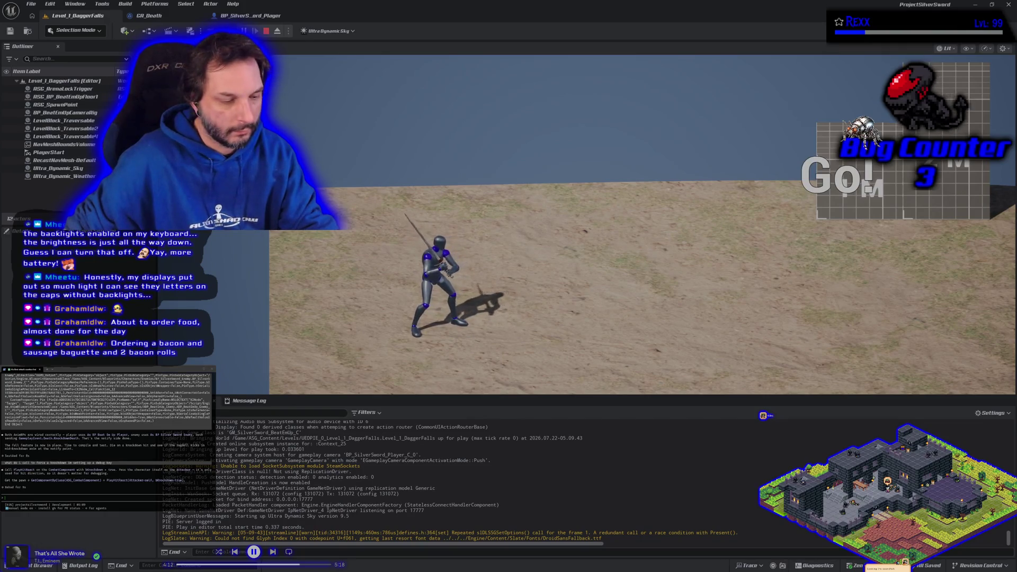
key(Escape)
key(alt+p)
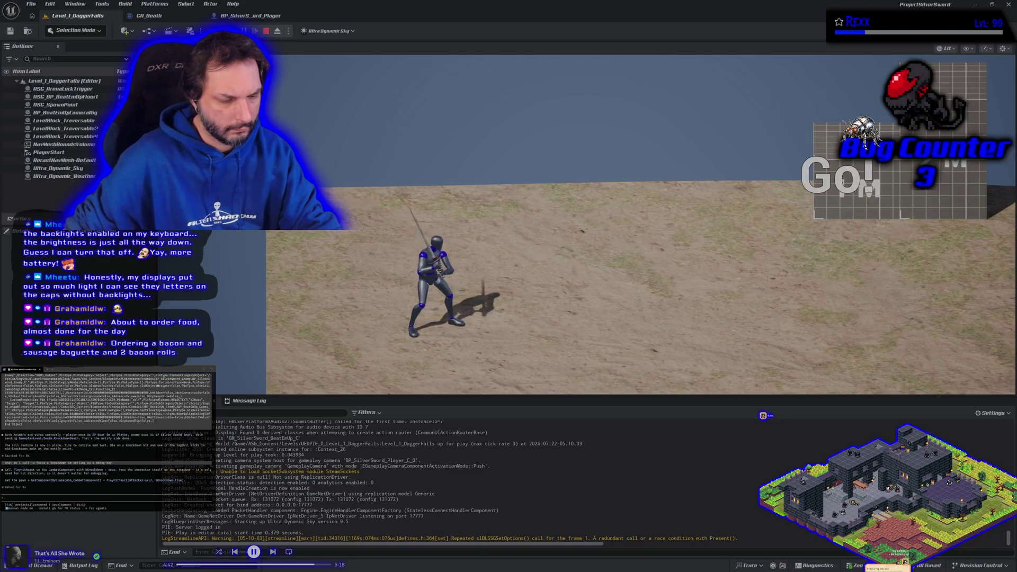
key(Escape)
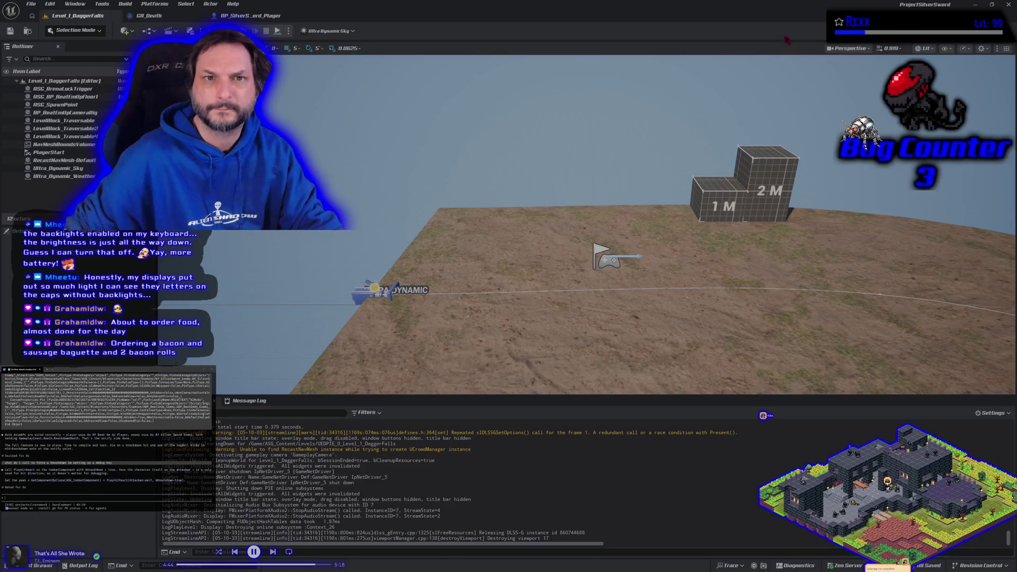
- Set a breakpoint on Try Interrupt Knockdown in the Get Up From Prone graph
click(249, 15)
scroll(416, 321, down, 5)
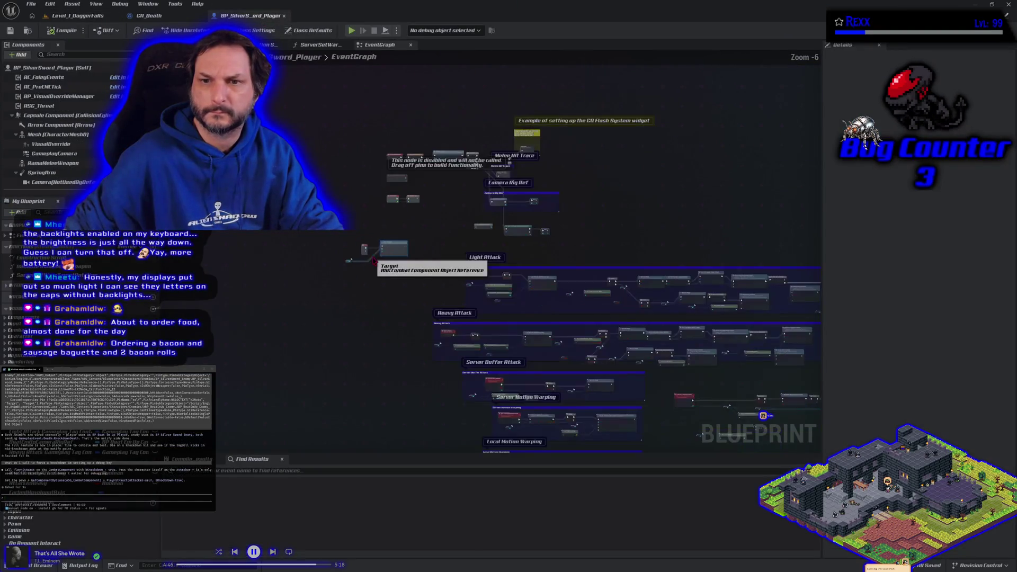
key(Home)
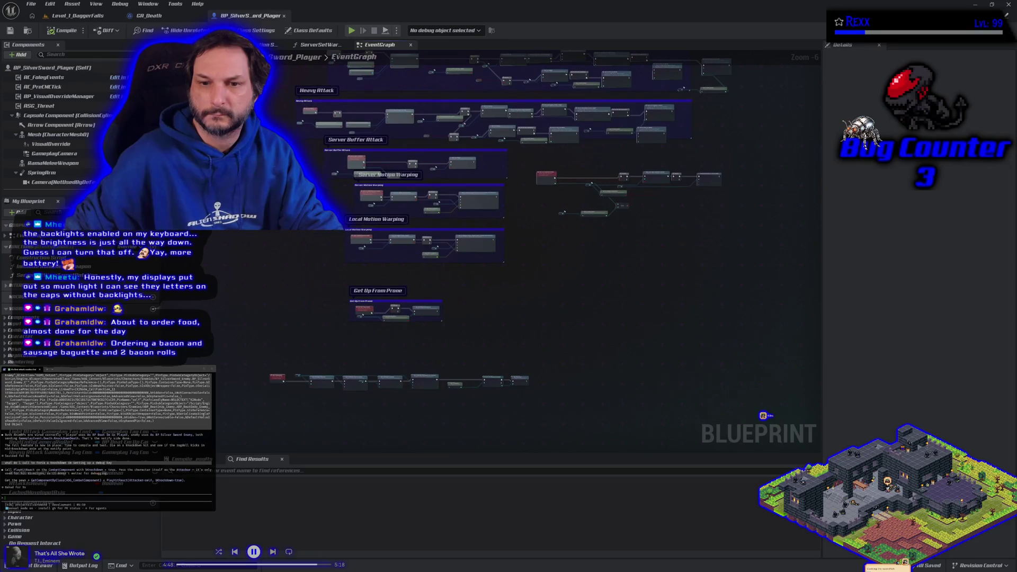
scroll(348, 333, up, 8)
click(294, 239)
click(488, 258)
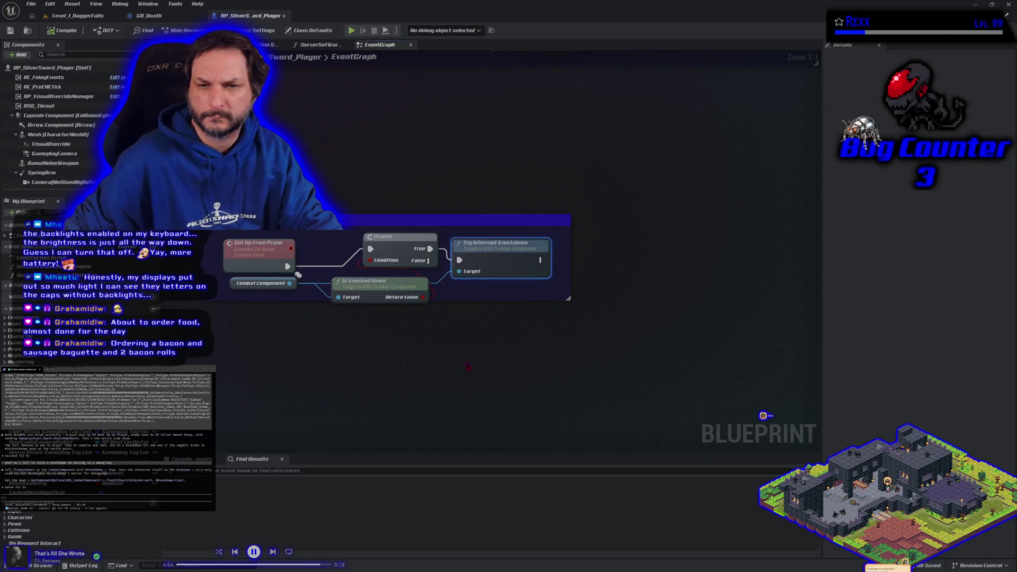
key(F9)
- Play the level to test the breakpoint, then reopen the player blueprint's event graph
click(98, 19)
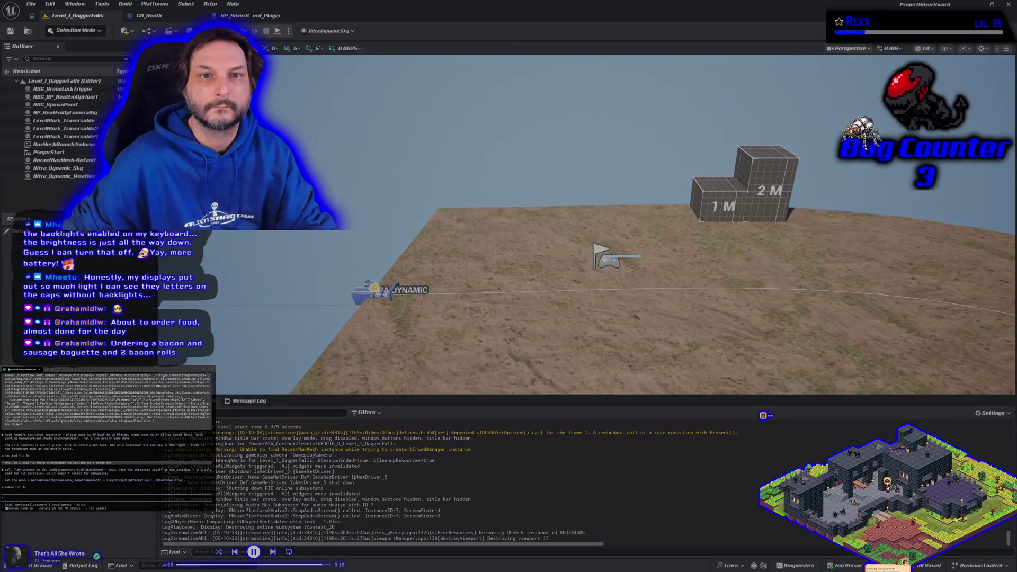
key(alt+p)
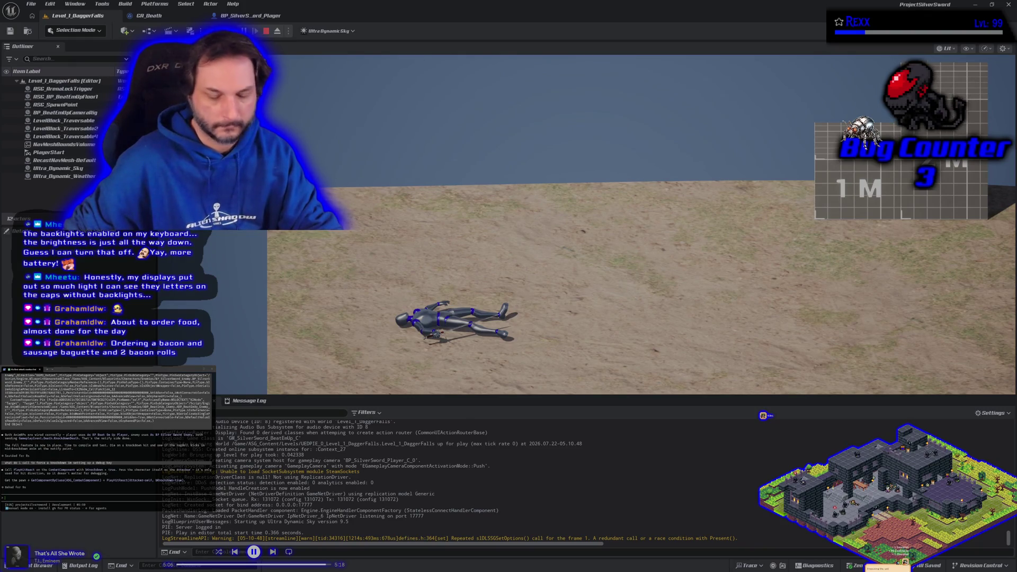
key(Escape)
click(252, 16)
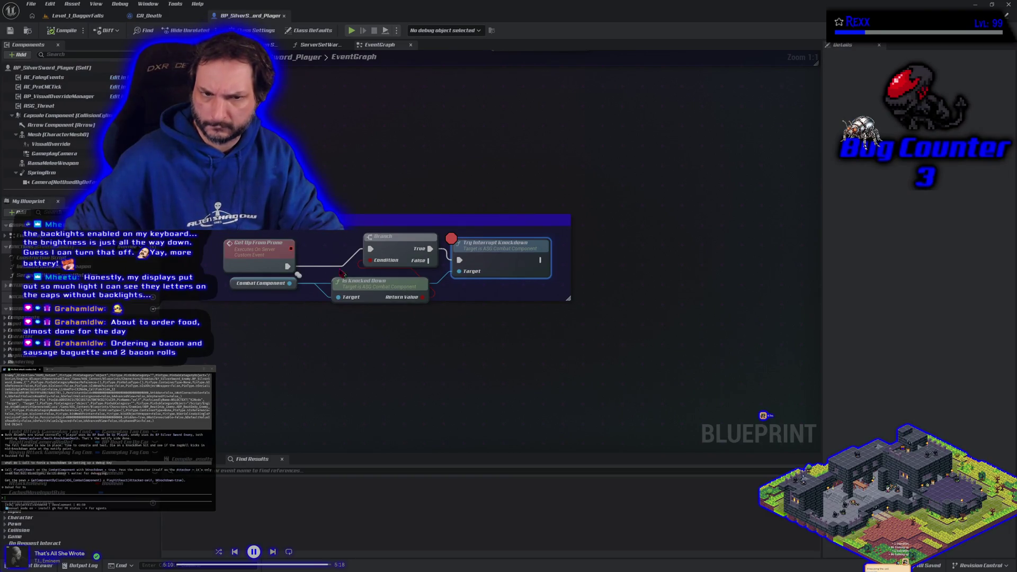
- Breakpoint Get Up From Prone, play until it halts, resume, stop, and return to BP_SilverSword_Player
click(259, 249)
key(F9)
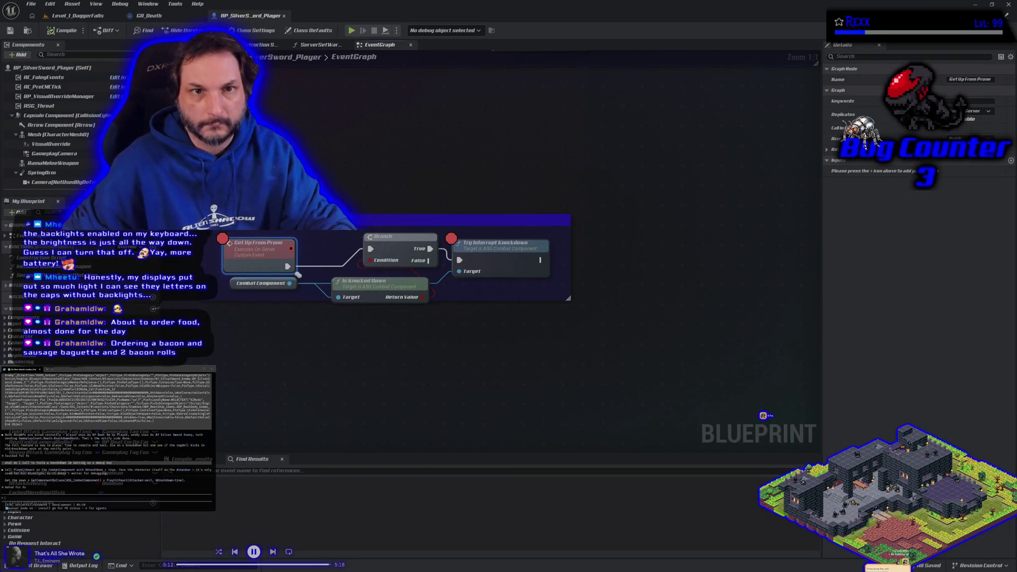
click(92, 18)
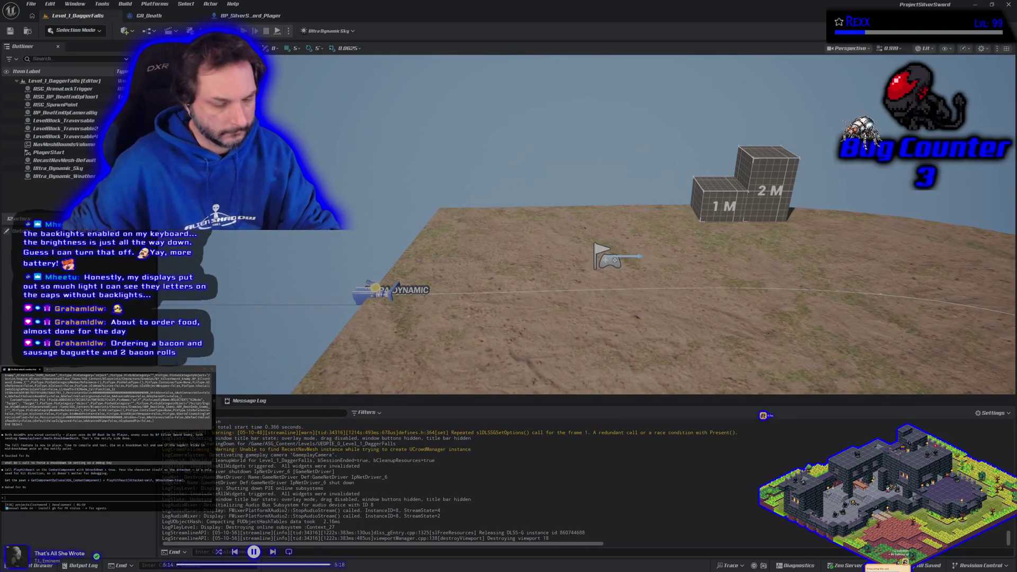
key(alt+p)
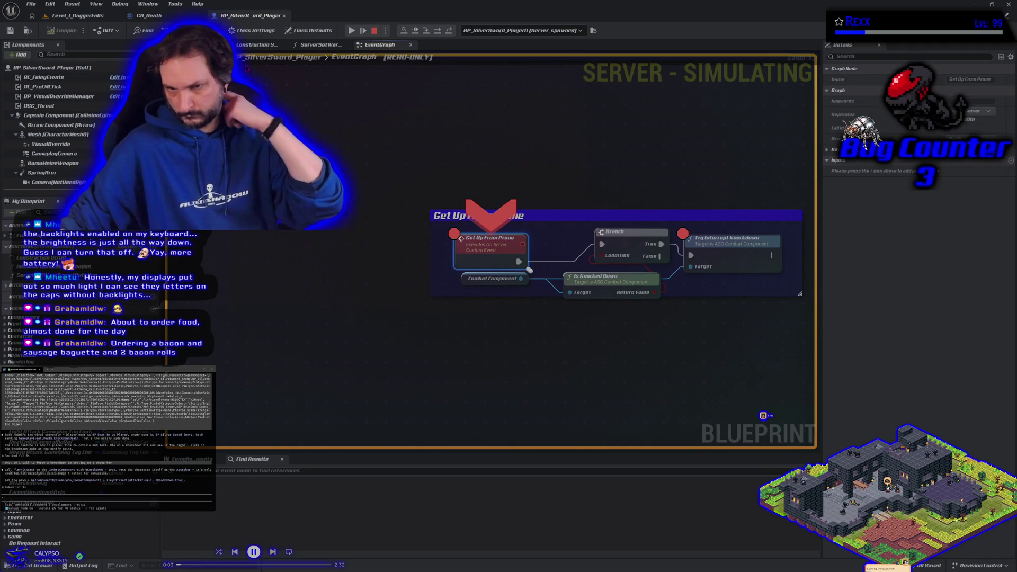
click(352, 31)
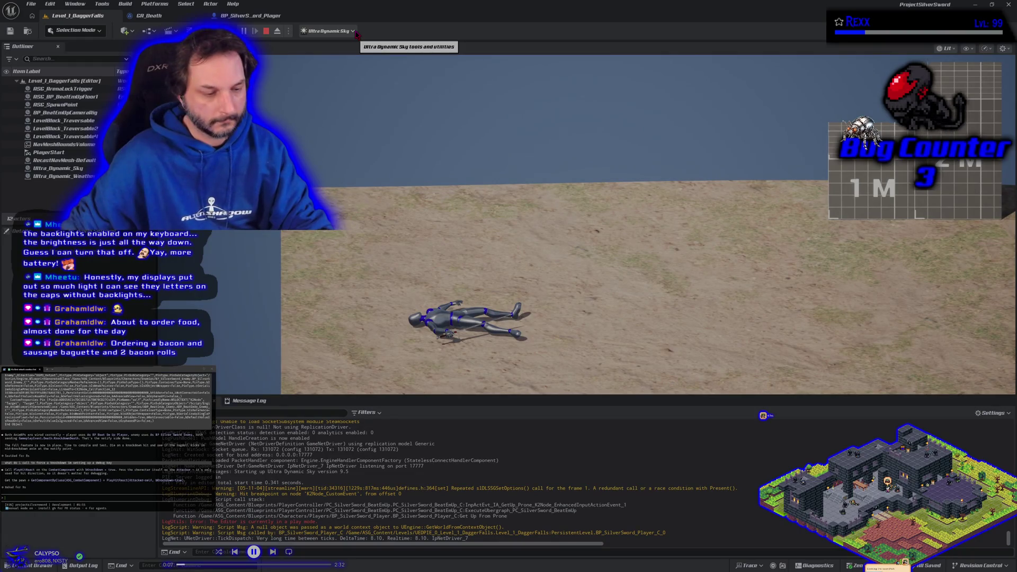
key(Escape)
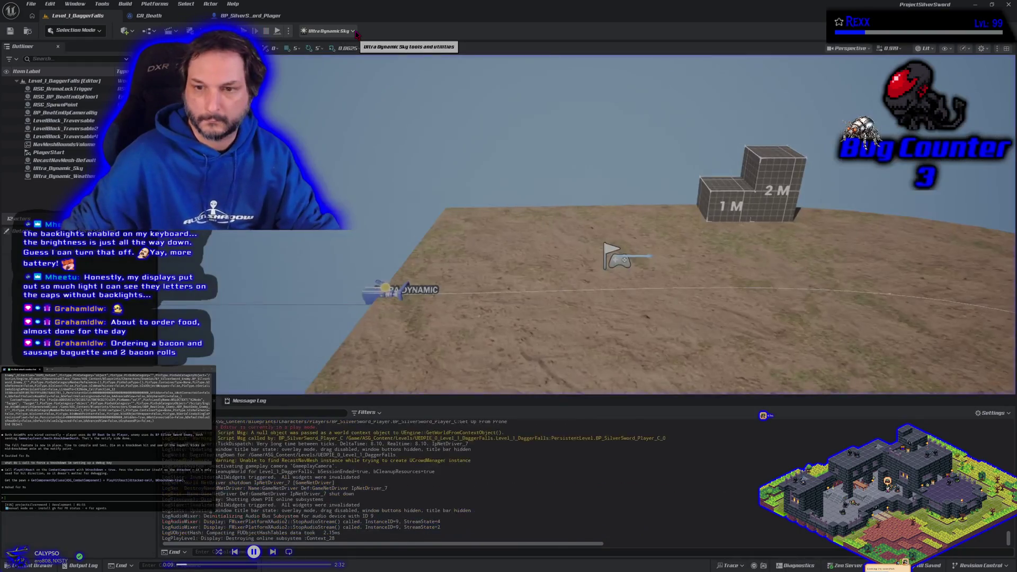
click(256, 14)
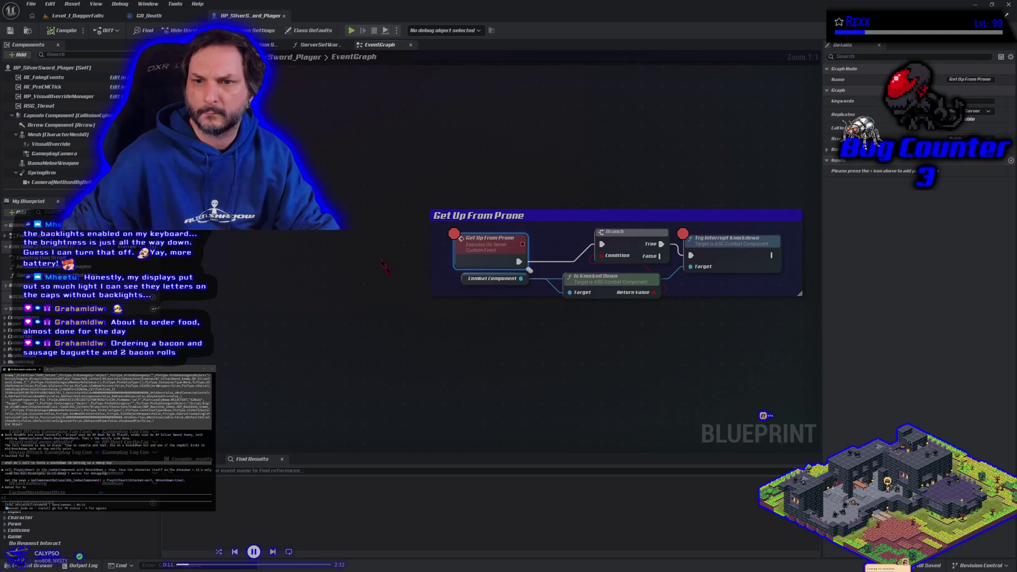
- Pan to the Local Motion Warping group and inspect Try Interrupt Knockdown, selecting Get Up From Prone
drag(509, 351, 332, 389)
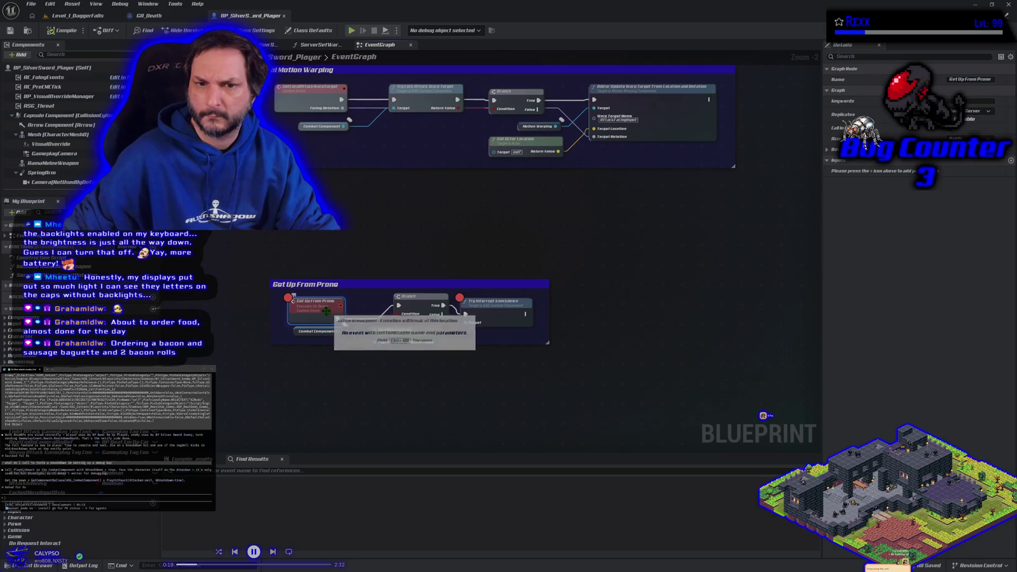
click(480, 310)
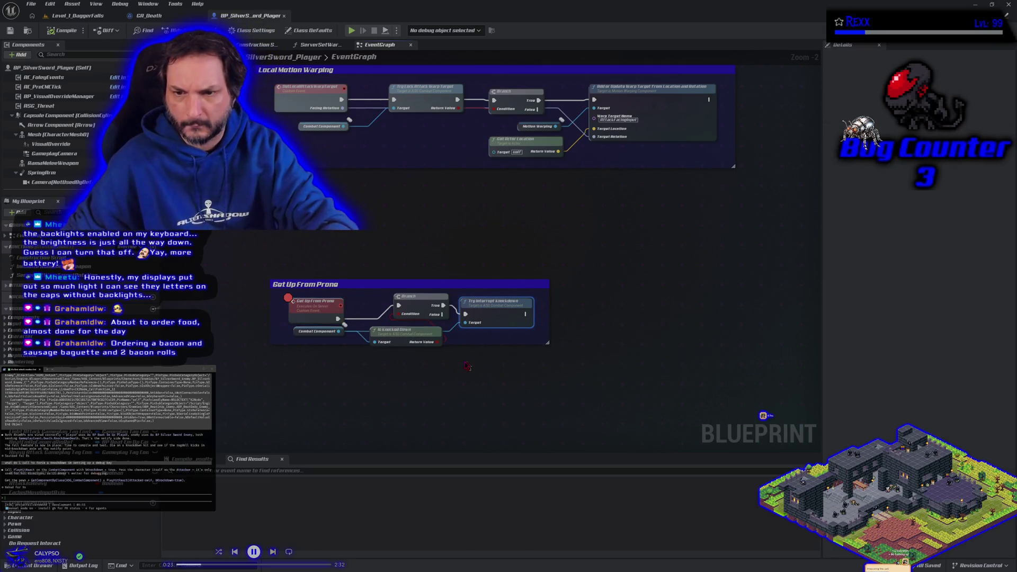
click(311, 307)
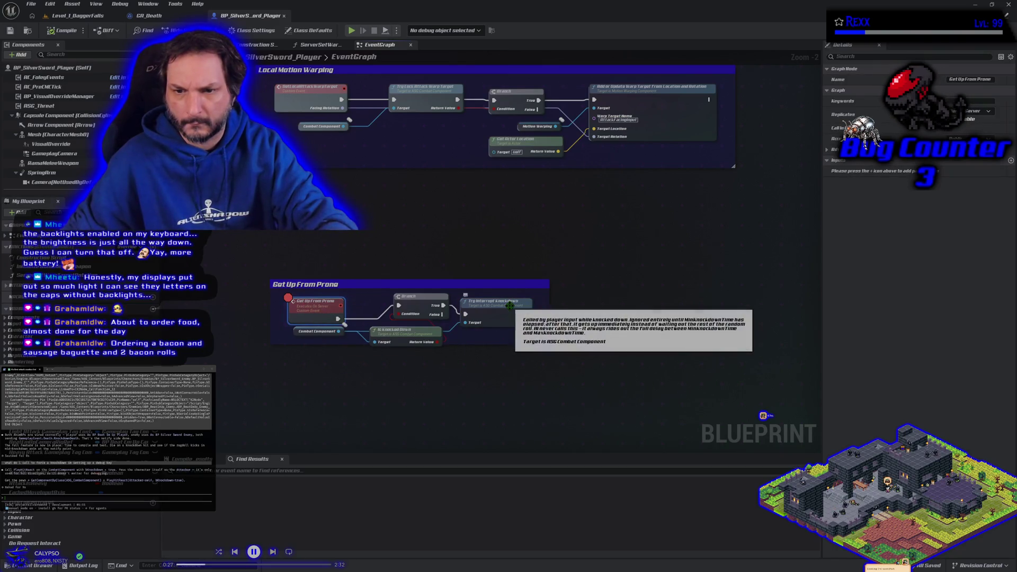
- Play the level again until the Get Up From Prone breakpoint hits, then step to the Branch
click(74, 16)
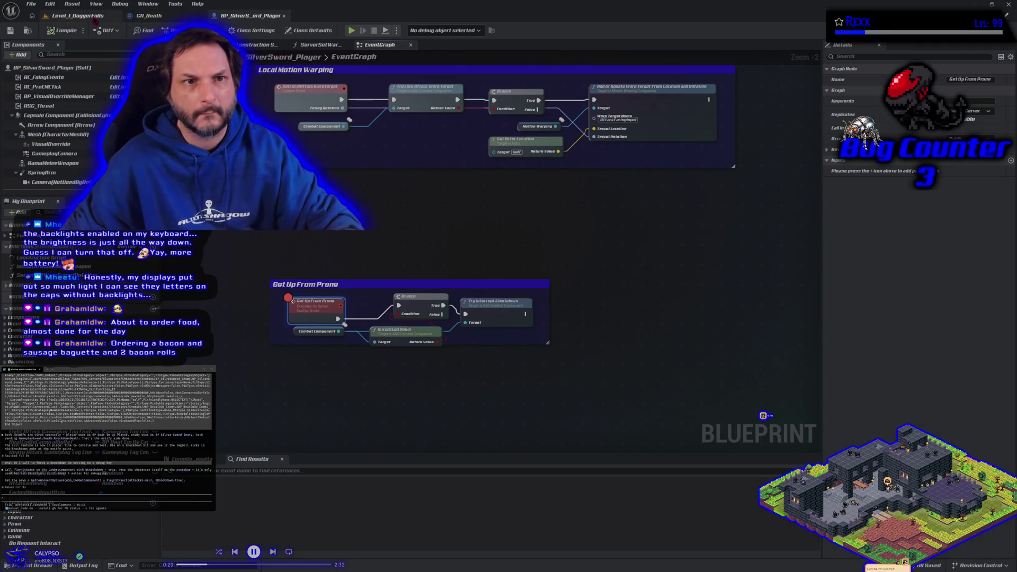
click(244, 30)
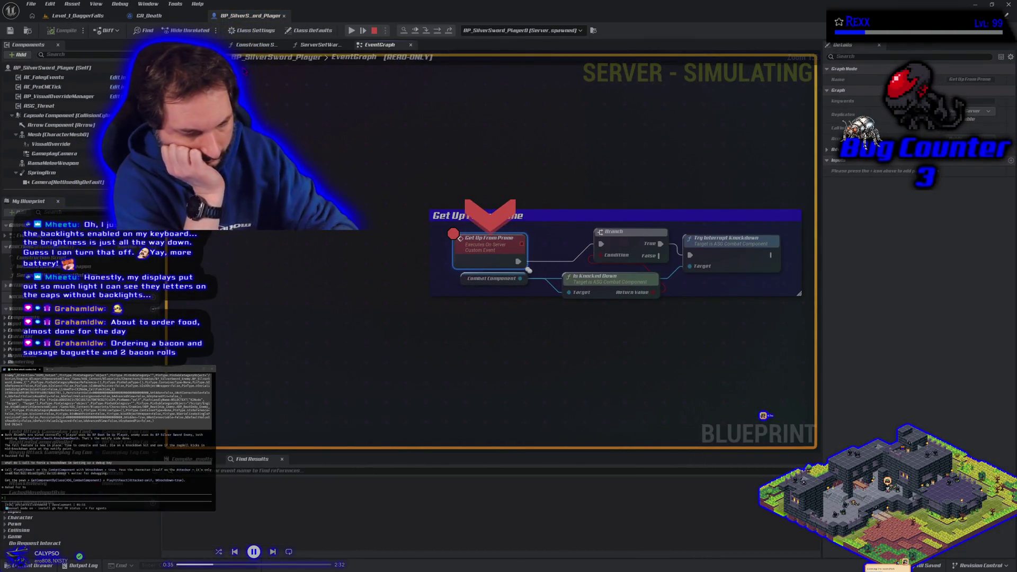
key(F10)
key(F10)
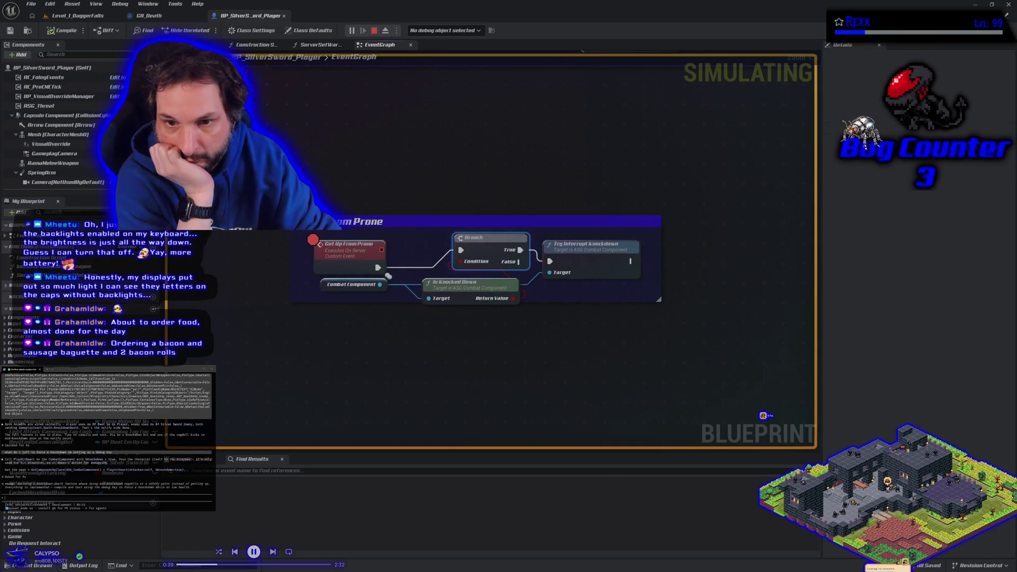
- Stop the session, frame the Local Motion Warping nodes, and open the Content Drawer at Enemies
key(Escape)
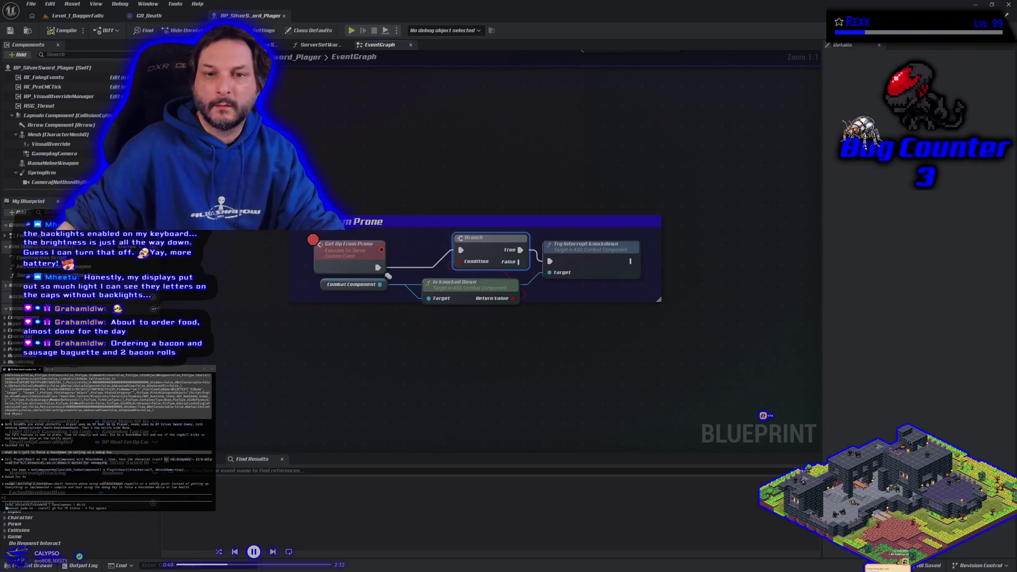
scroll(317, 191, down, 3)
drag(424, 317, 410, 393)
click(32, 565)
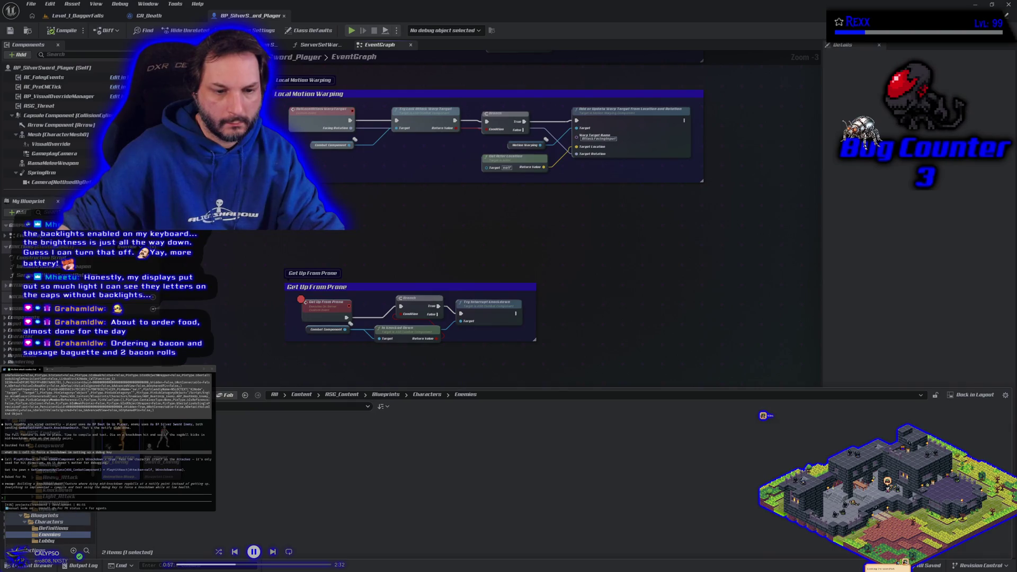
scroll(48, 509, up, 5)
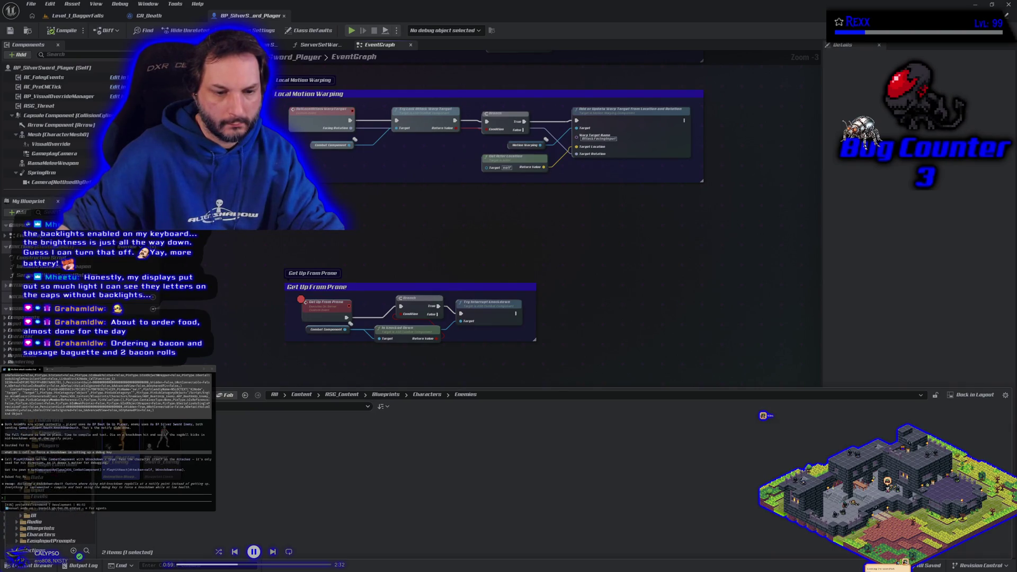
- Browse to Blueprints > PlayerController and open PC_SilverSword_BeatEmUp
scroll(48, 525, down, 5)
click(40, 491)
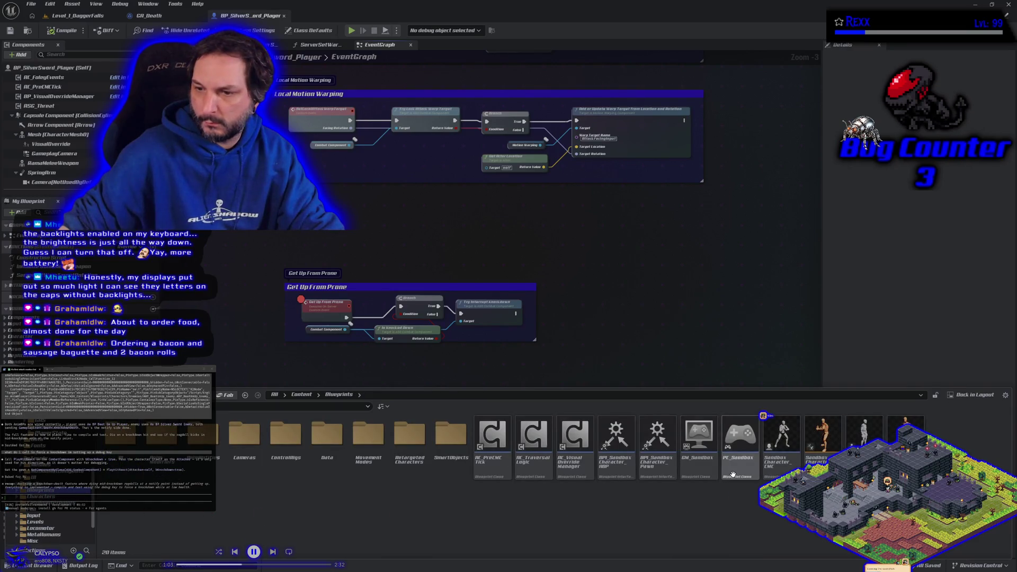
mouse_move(733, 473)
scroll(48, 509, down, 3)
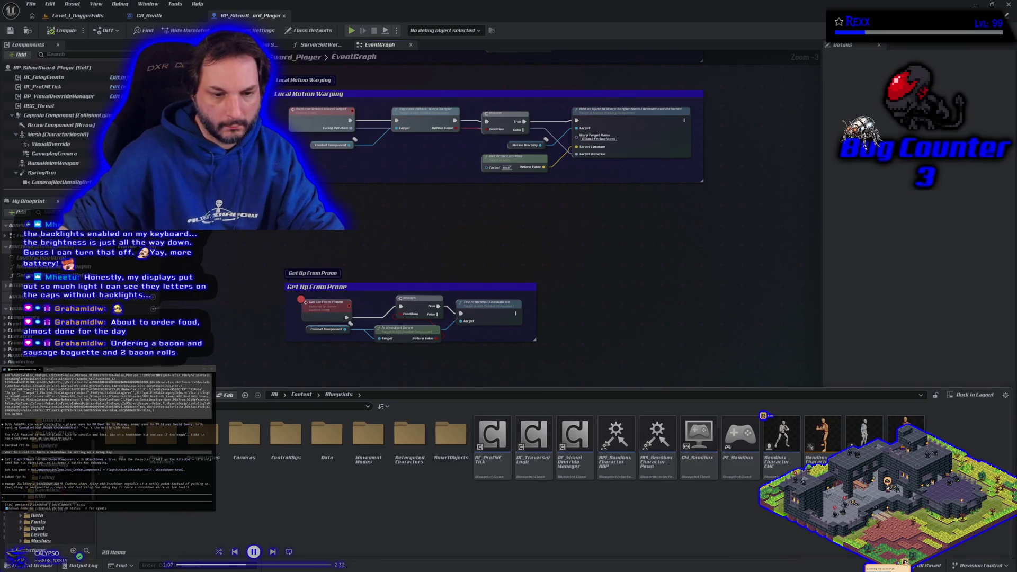
key(ctrl+b)
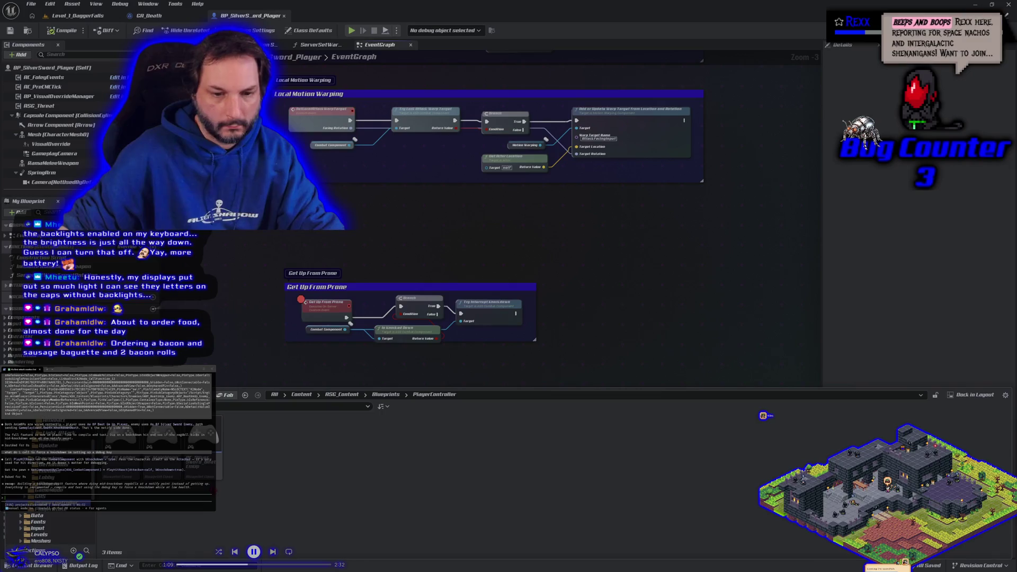
key(Return)
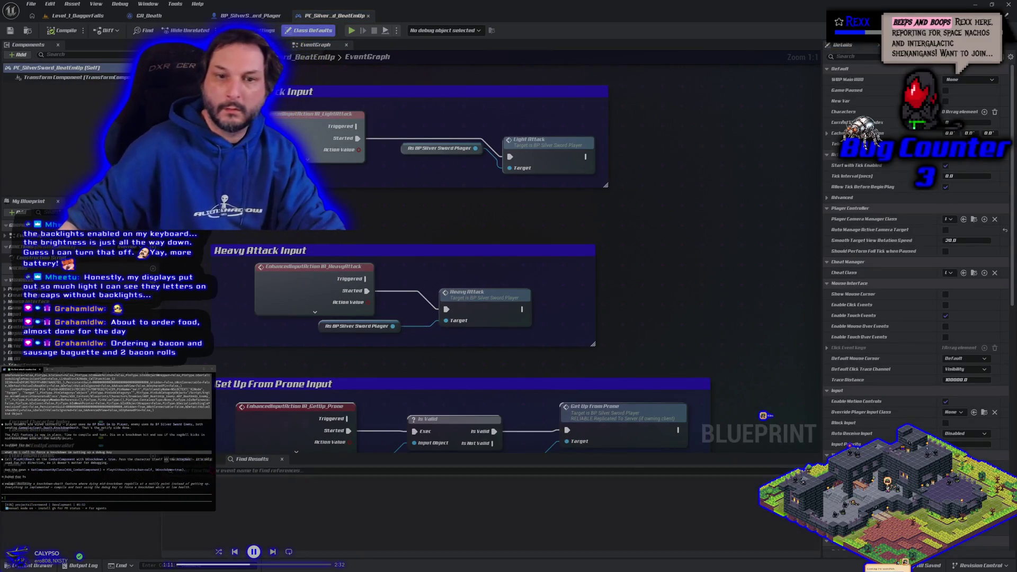
- Inspect the Get Up From Prone Input node, then play Level_1_DaggerFalls again
scroll(407, 346, up, 3)
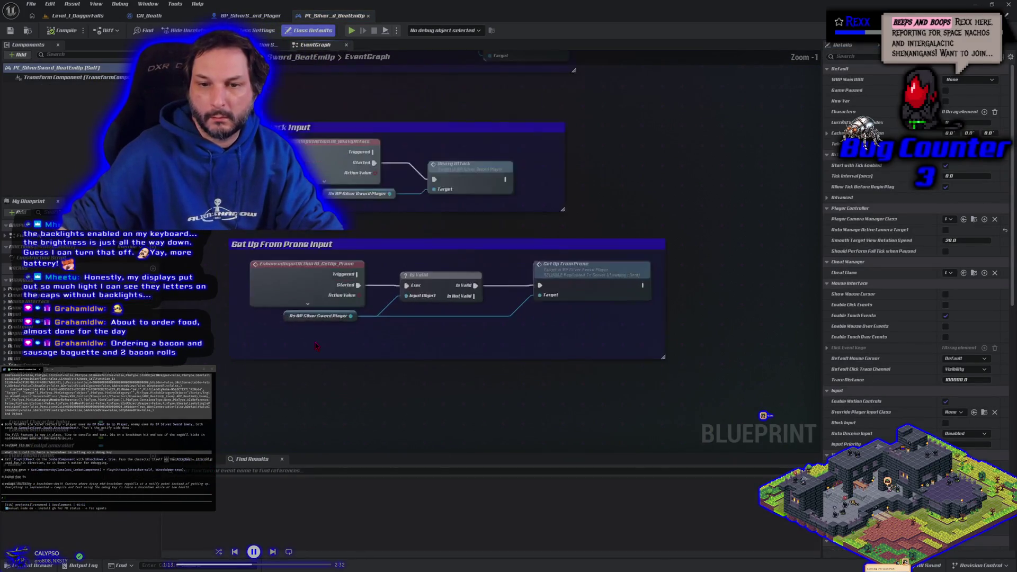
click(665, 264)
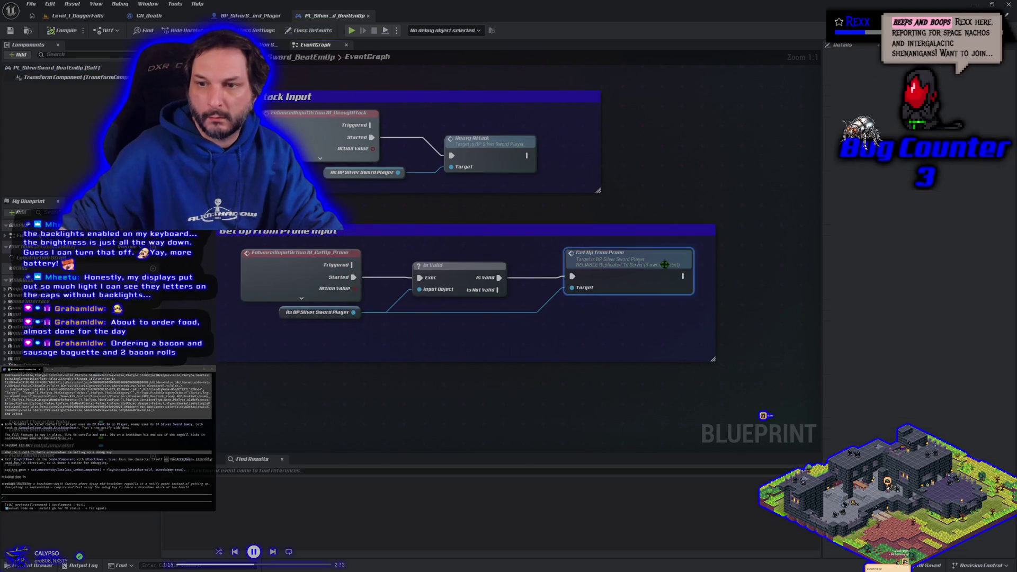
click(578, 330)
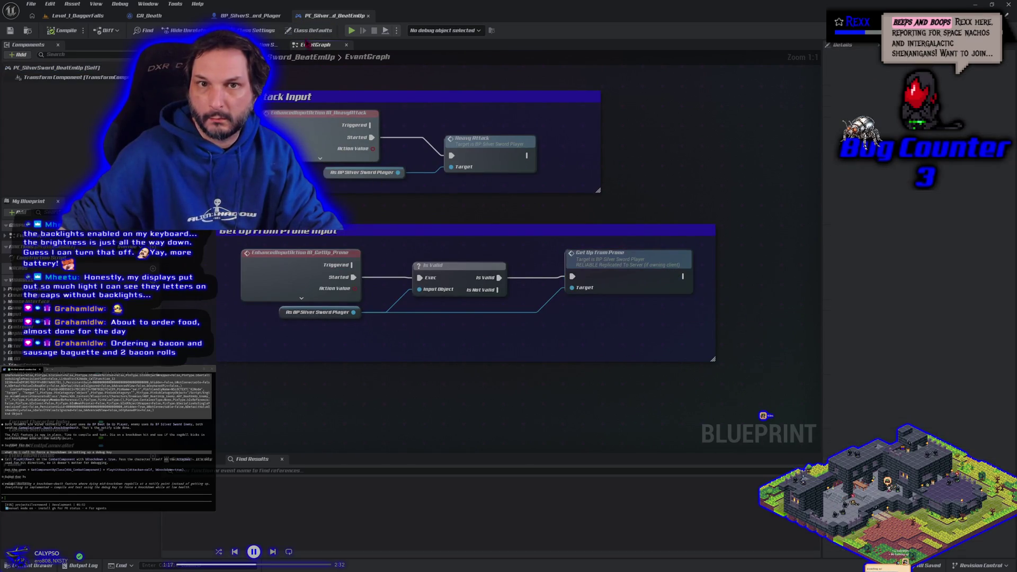
click(249, 16)
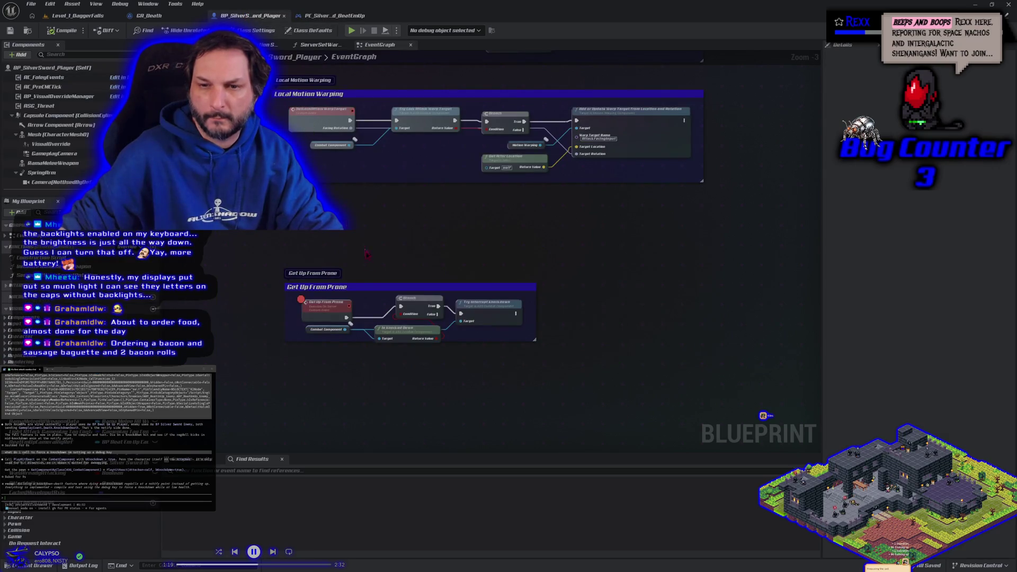
click(340, 16)
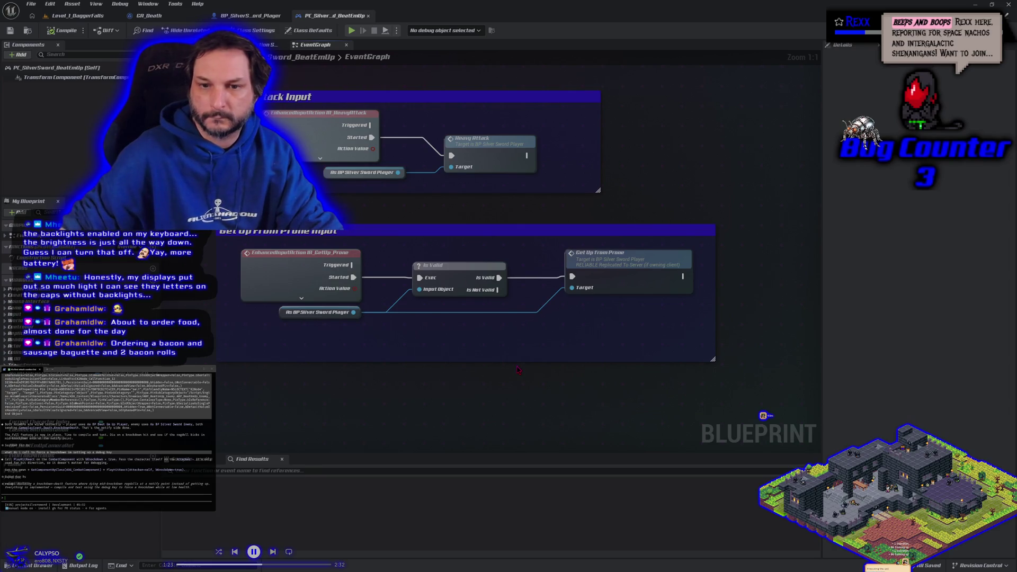
click(605, 286)
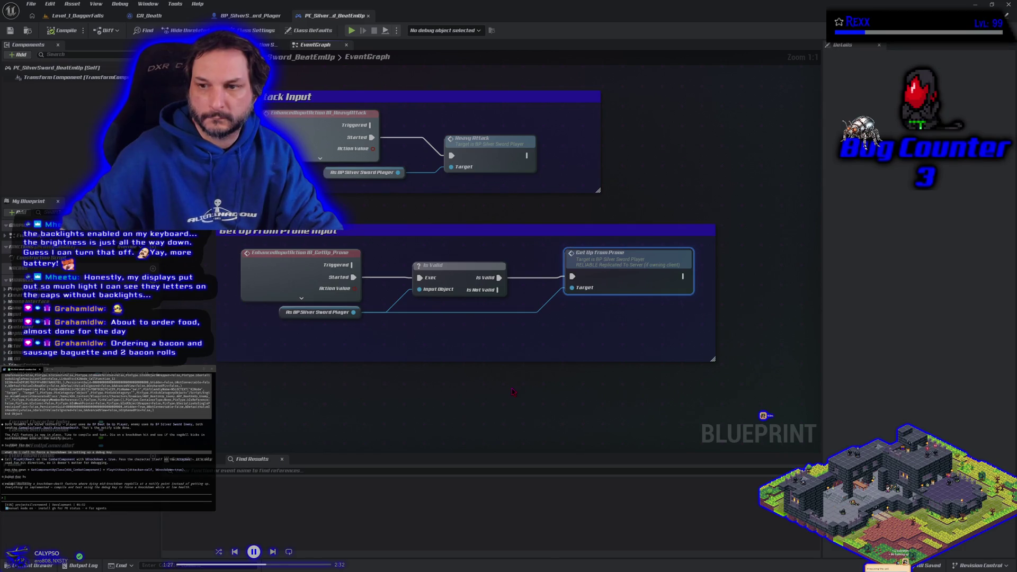
click(80, 16)
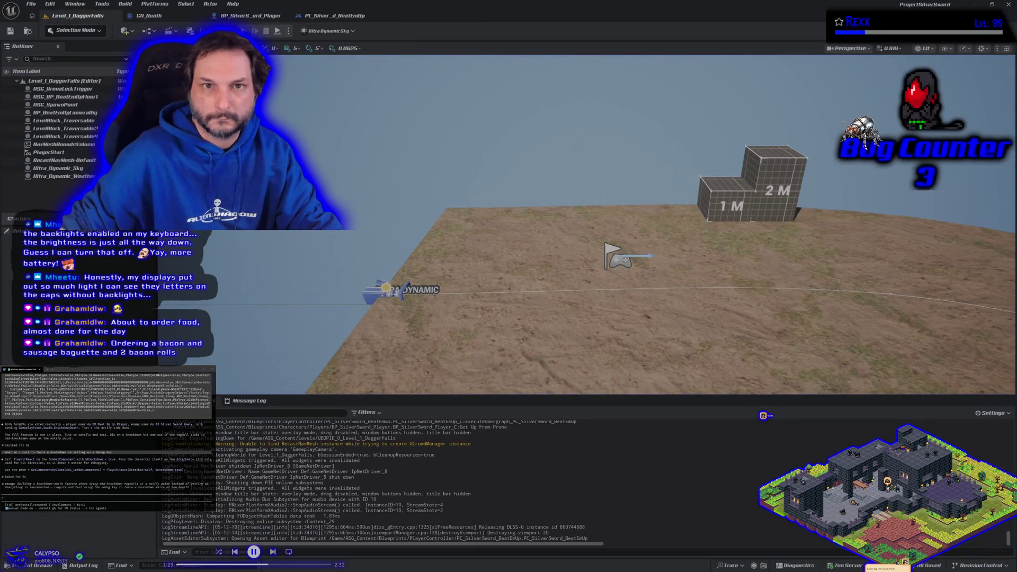
key(alt+p)
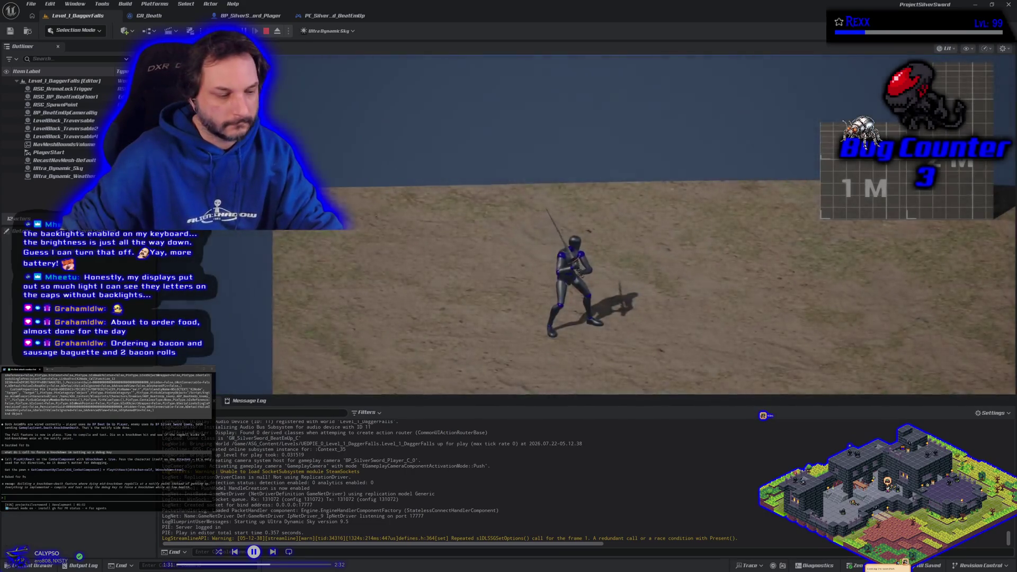
- Stop PIE, inspect GA_Death's Get Up From Prone nodes, and open the Longsword Montage folder
key(Escape)
click(148, 17)
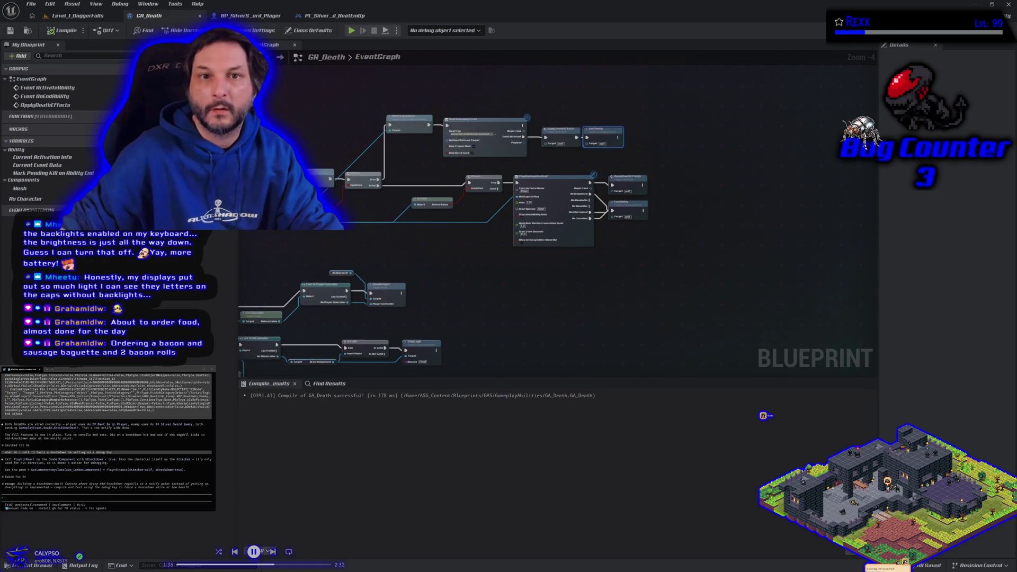
key(ctrl+space)
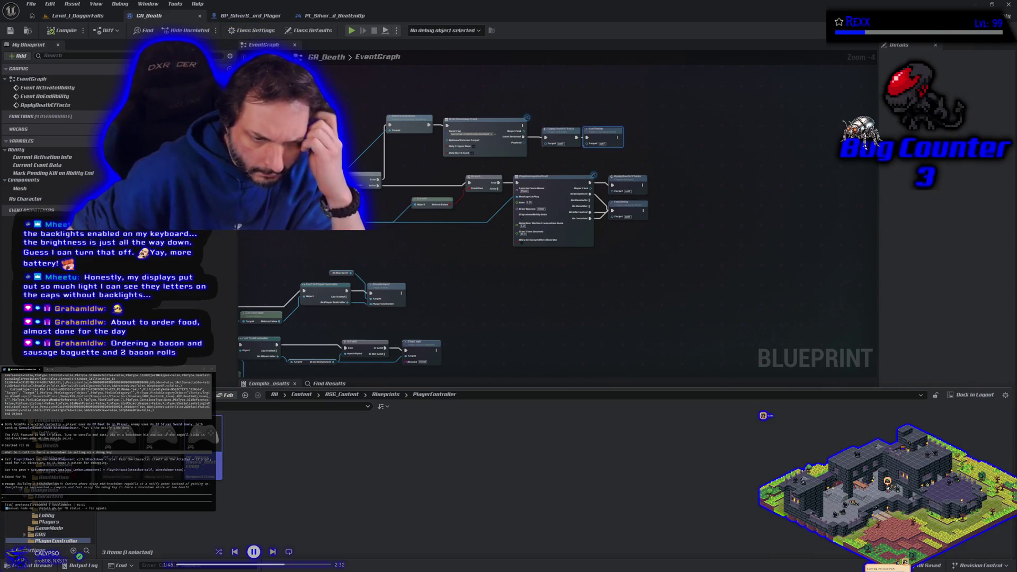
scroll(48, 530, up, 2)
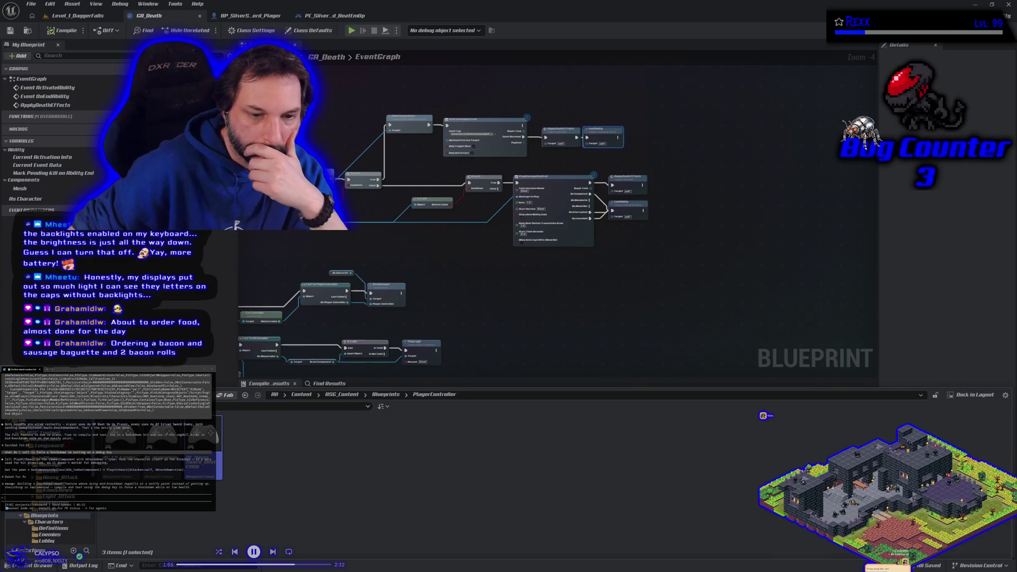
click(38, 465)
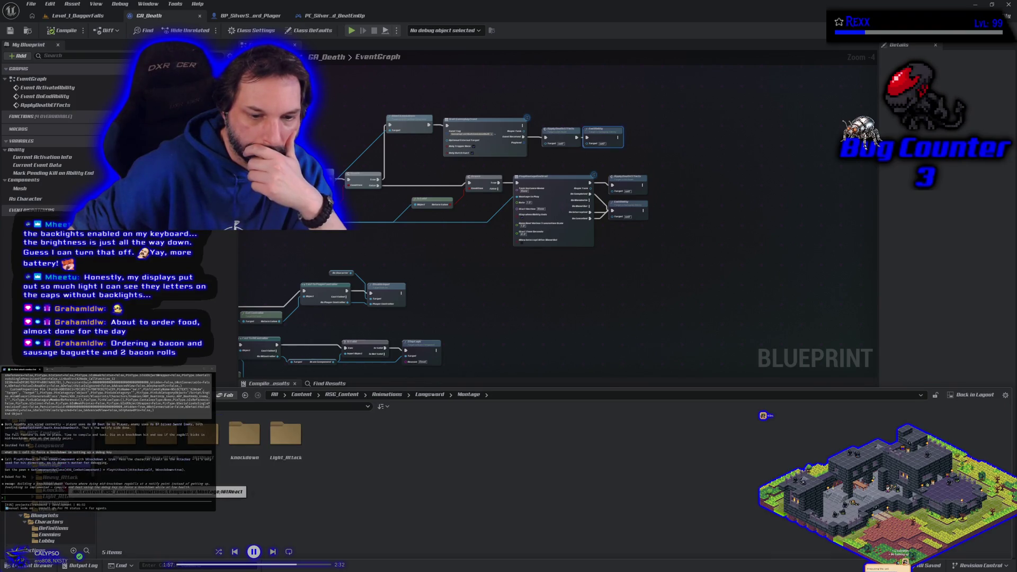
- Open AM_Longsword_Knockdown from the Knockdown folder, then return to PC_SilverSword_BeatEmUp
double_click(244, 435)
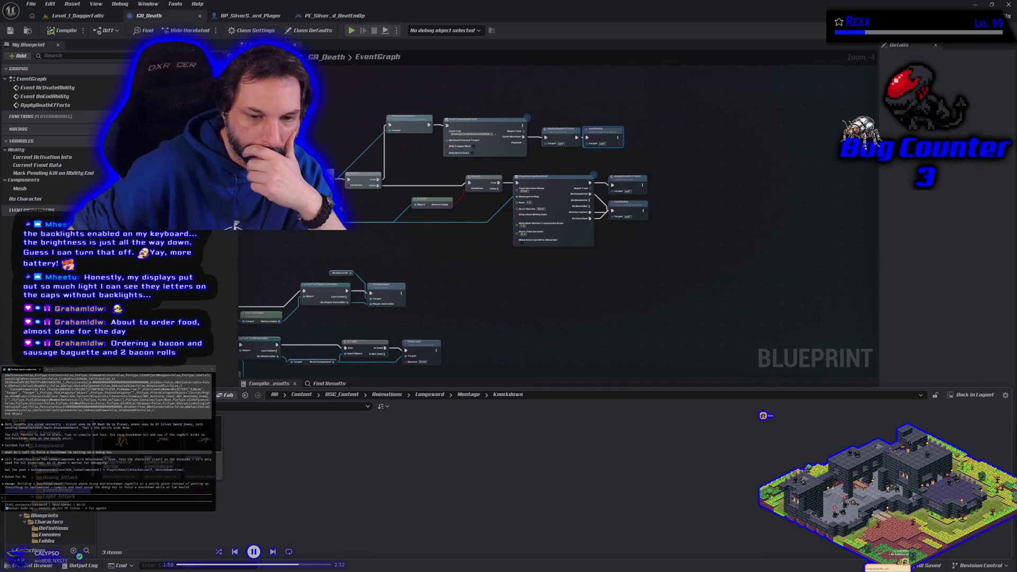
double_click(155, 469)
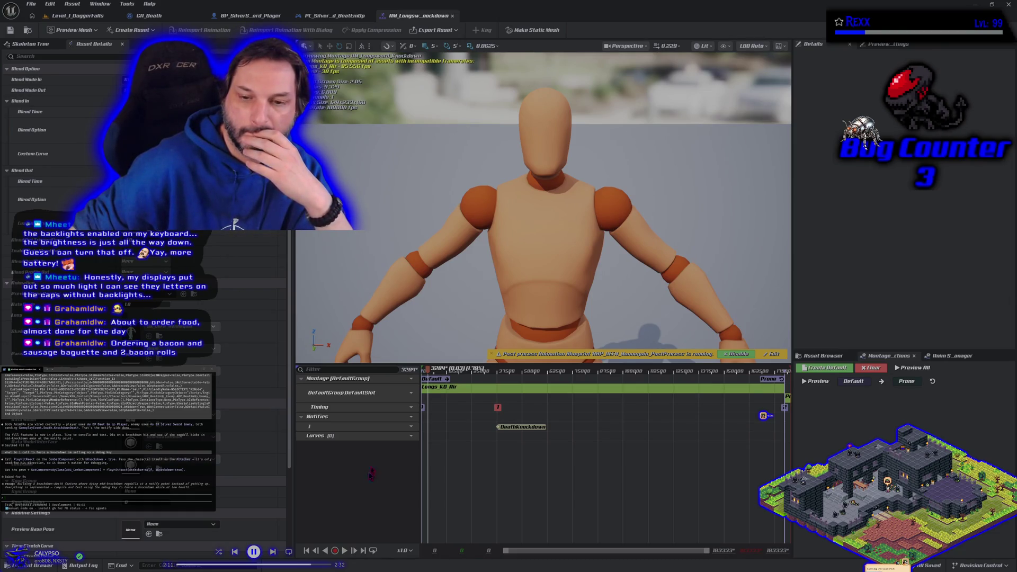
click(334, 16)
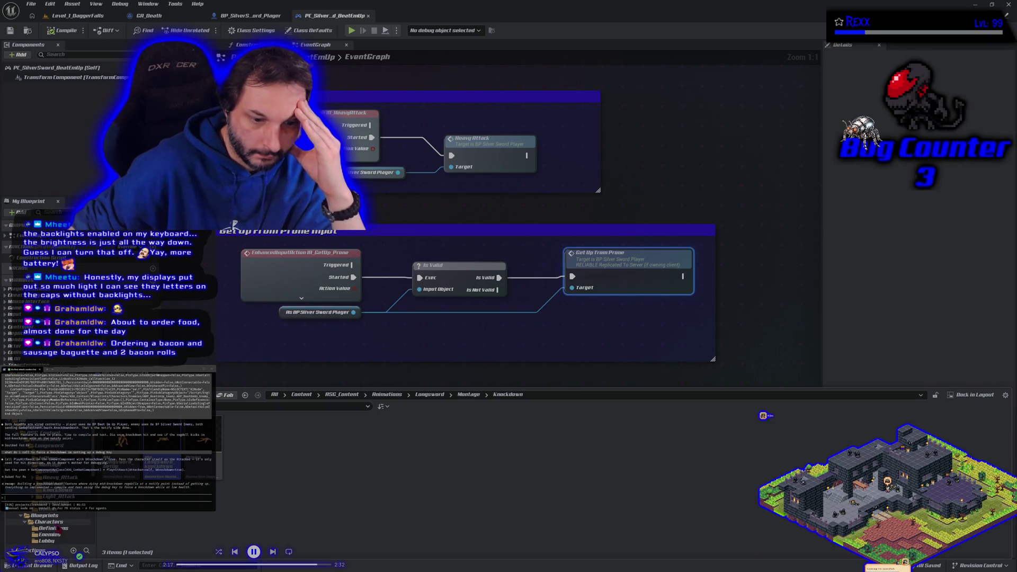
- Open ABP_BeatEmUp_Enemy from Characters > Enemies, then switch to the ABP_BeatEmUp_Player event graph
click(79, 522)
click(204, 440)
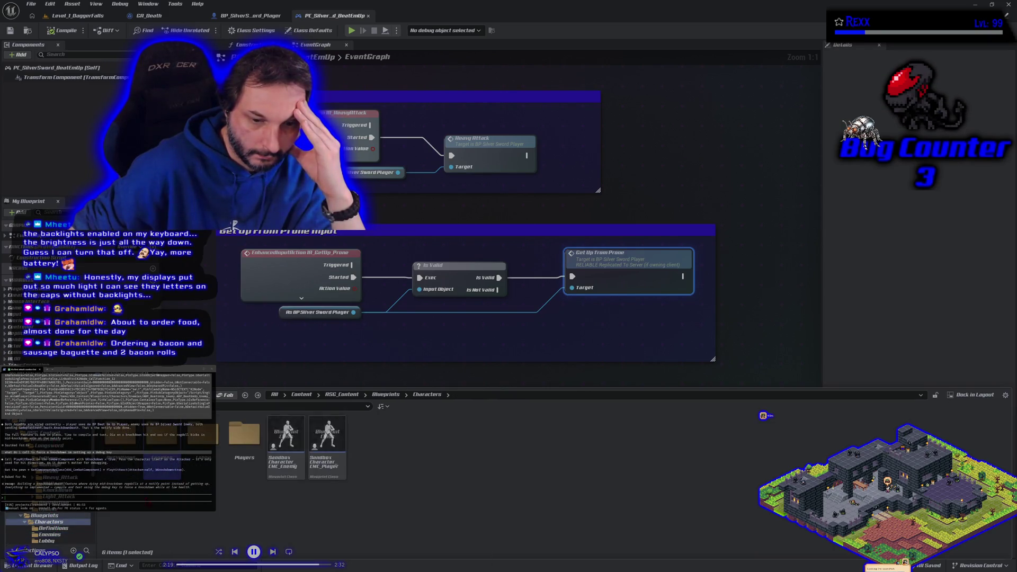
double_click(245, 435)
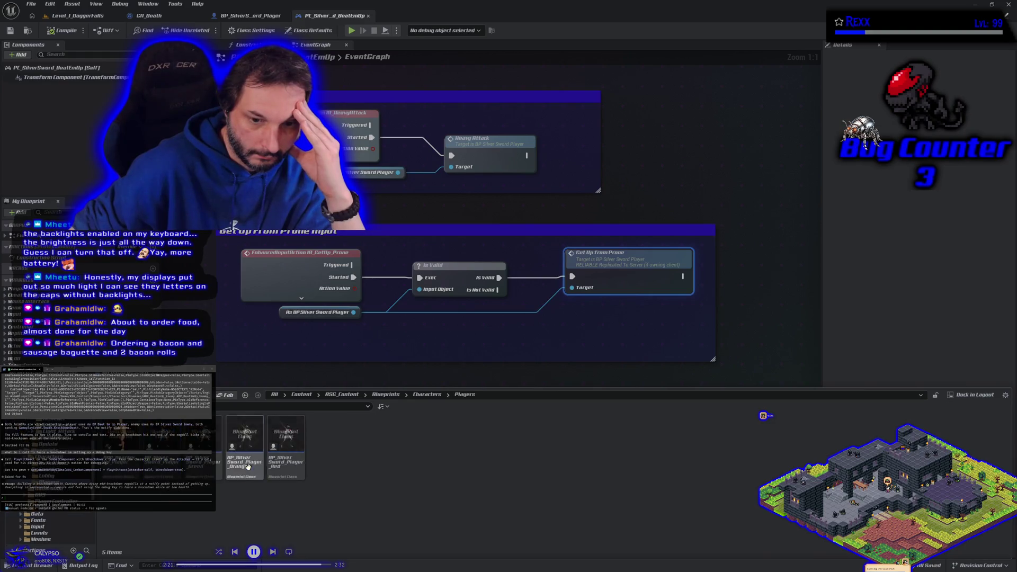
click(121, 473)
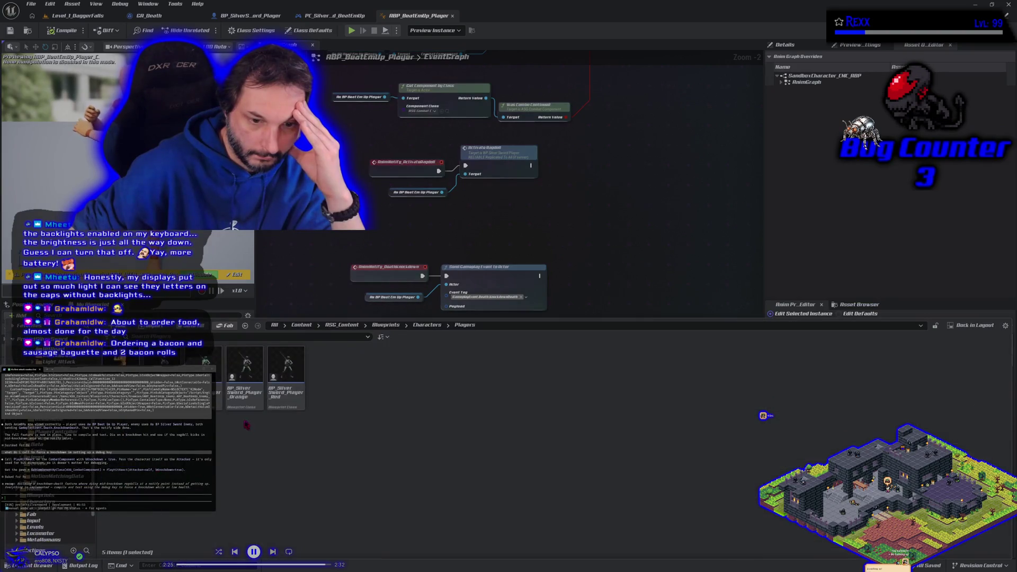
click(48, 508)
double_click(127, 382)
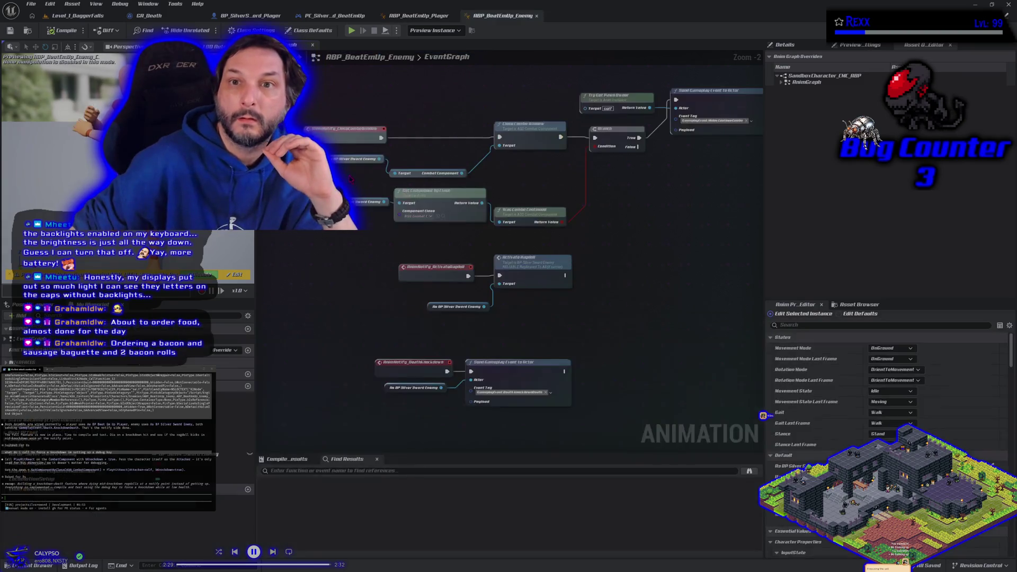
click(419, 15)
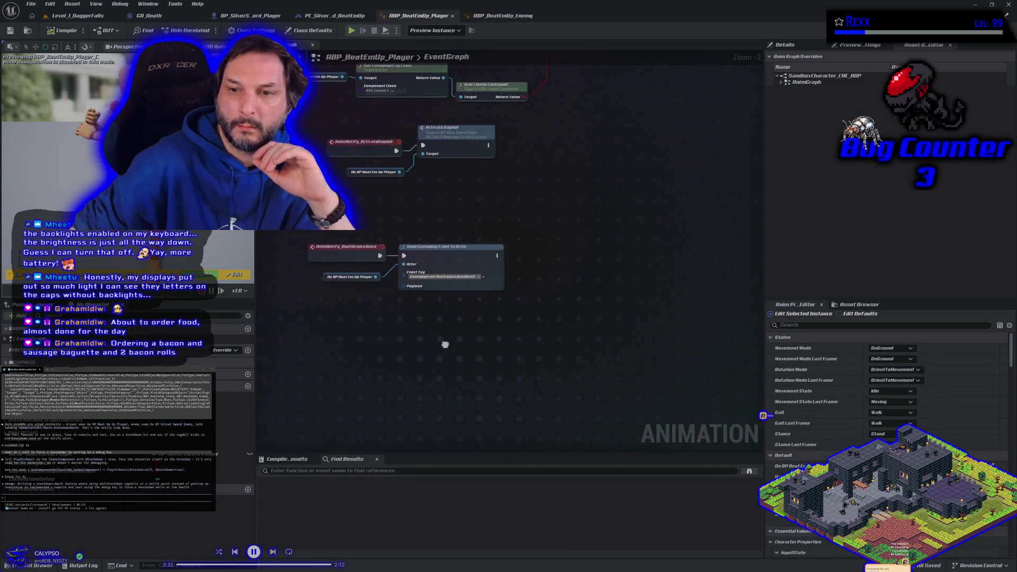